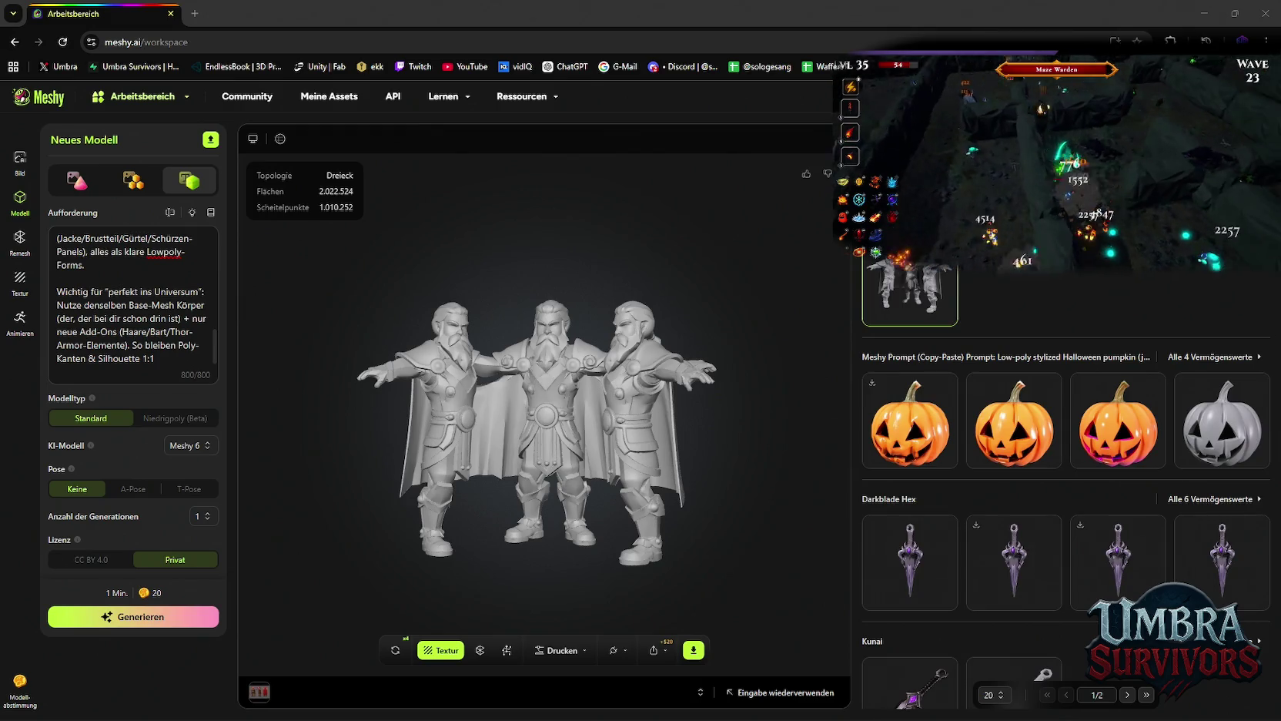
Spin the model a full turn in Meshy's viewer, then switch over to the Unity editor.
{"action": "mouse_move", "coordinate": [655, 410]}
{"action": "left_mouse_down"}
{"action": "mouse_move", "coordinate": [781, 404]}
{"action": "mouse_move", "coordinate": [782, 285]}
{"action": "mouse_move", "coordinate": [525, 390]}
{"action": "mouse_move", "coordinate": [432, 385]}
{"action": "mouse_move", "coordinate": [590, 384]}
{"action": "mouse_move", "coordinate": [541, 406]}
{"action": "left_mouse_up"}
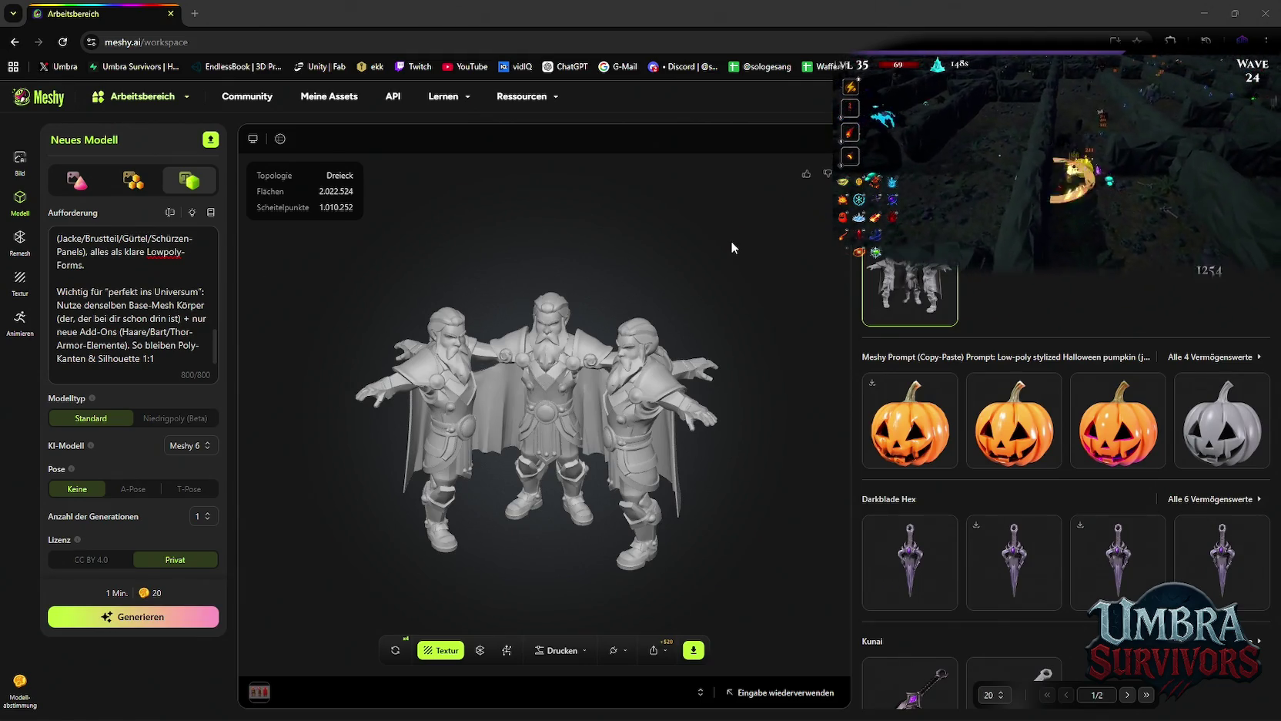
{"action": "mouse_move", "coordinate": [600, 274]}
{"action": "left_mouse_down"}
{"action": "mouse_move", "coordinate": [858, 333]}
{"action": "mouse_move", "coordinate": [1177, 342]}
{"action": "mouse_move", "coordinate": [1055, 333]}
{"action": "left_mouse_up"}
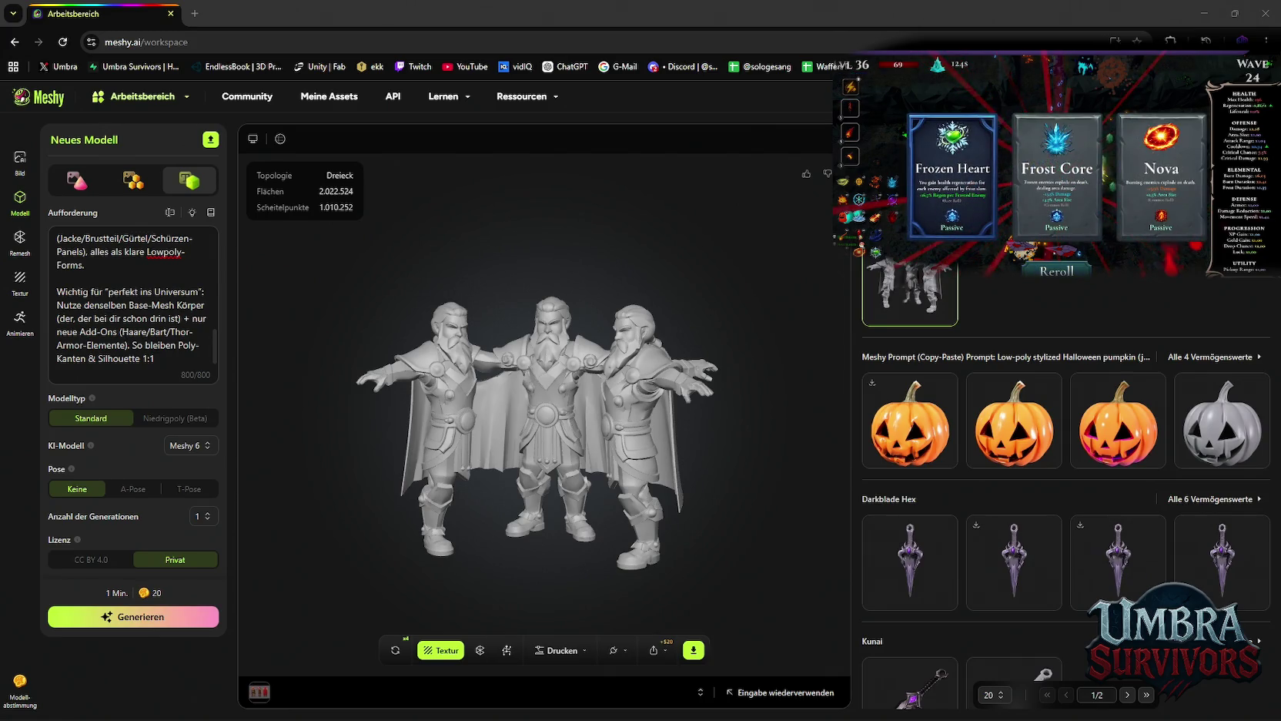
{"action": "key", "text": "alt+Tab"}
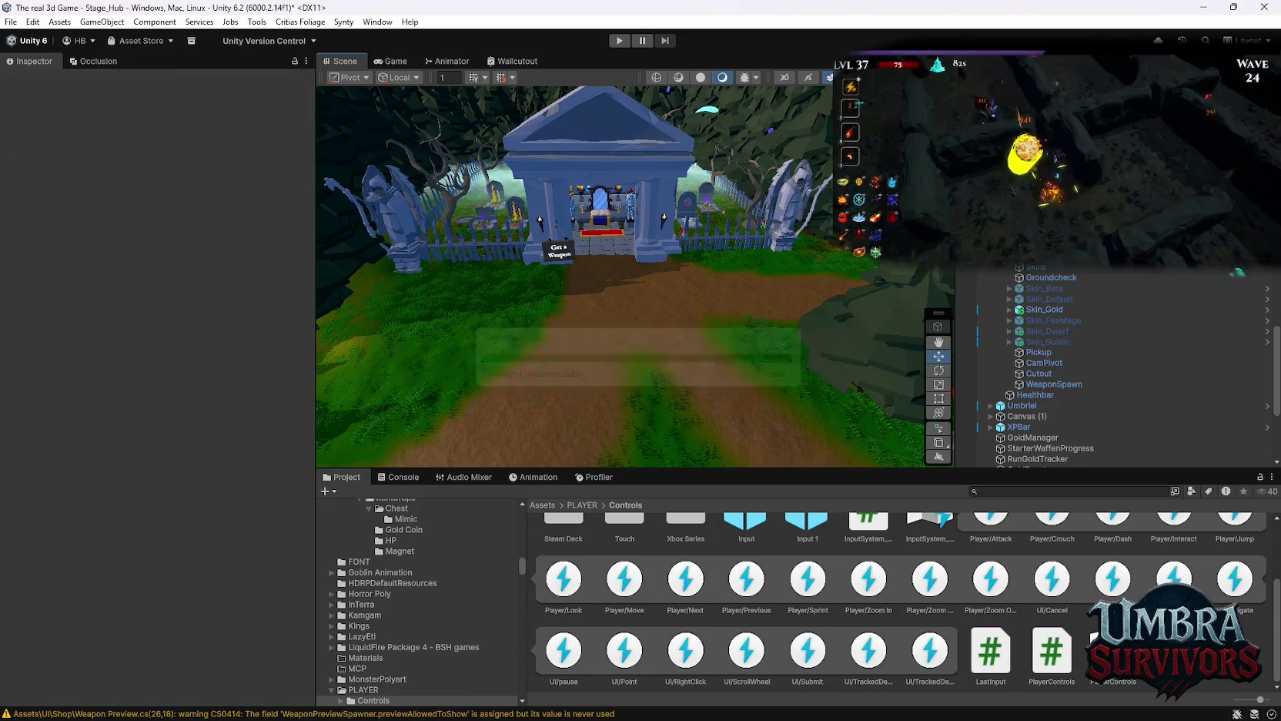
Clear the old Console warnings and inspect the two CS0123 errors in PauseMenuManager.cs.
{"action": "left_click", "coordinate": [404, 477]}
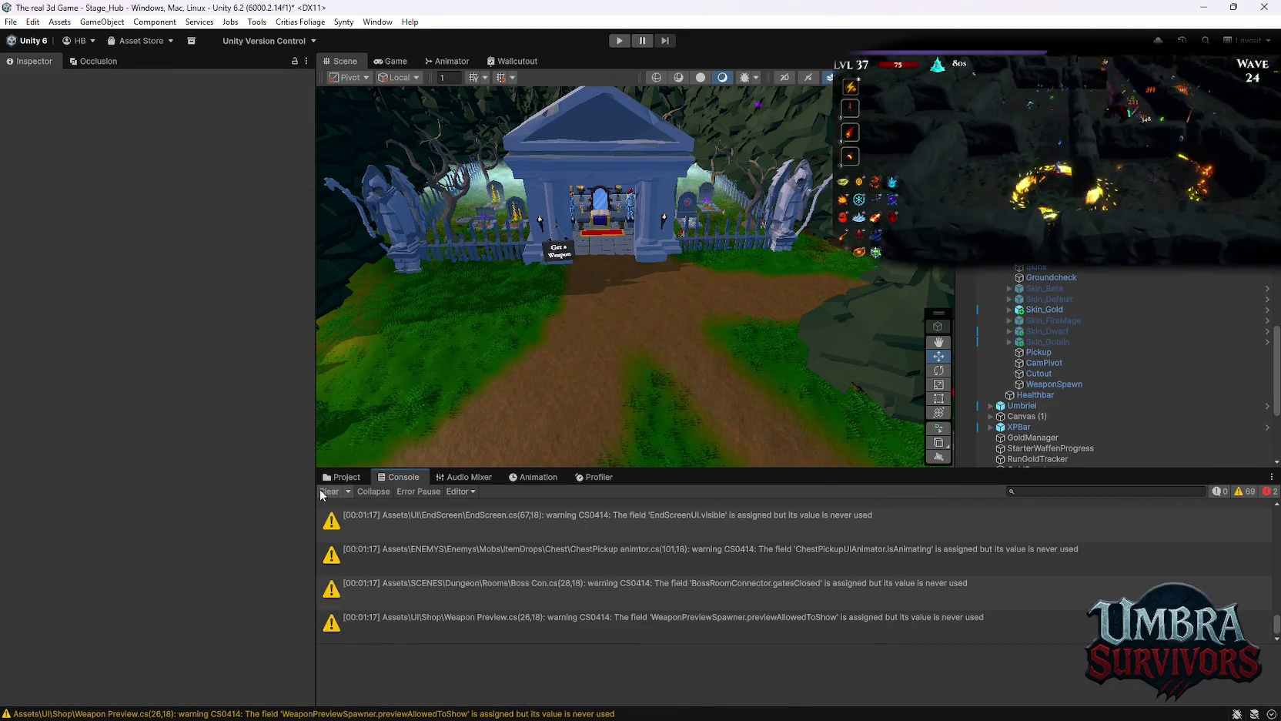
{"action": "left_click", "coordinate": [327, 491]}
{"action": "left_click", "coordinate": [496, 512]}
{"action": "left_click", "coordinate": [497, 547], "text": "shift"}
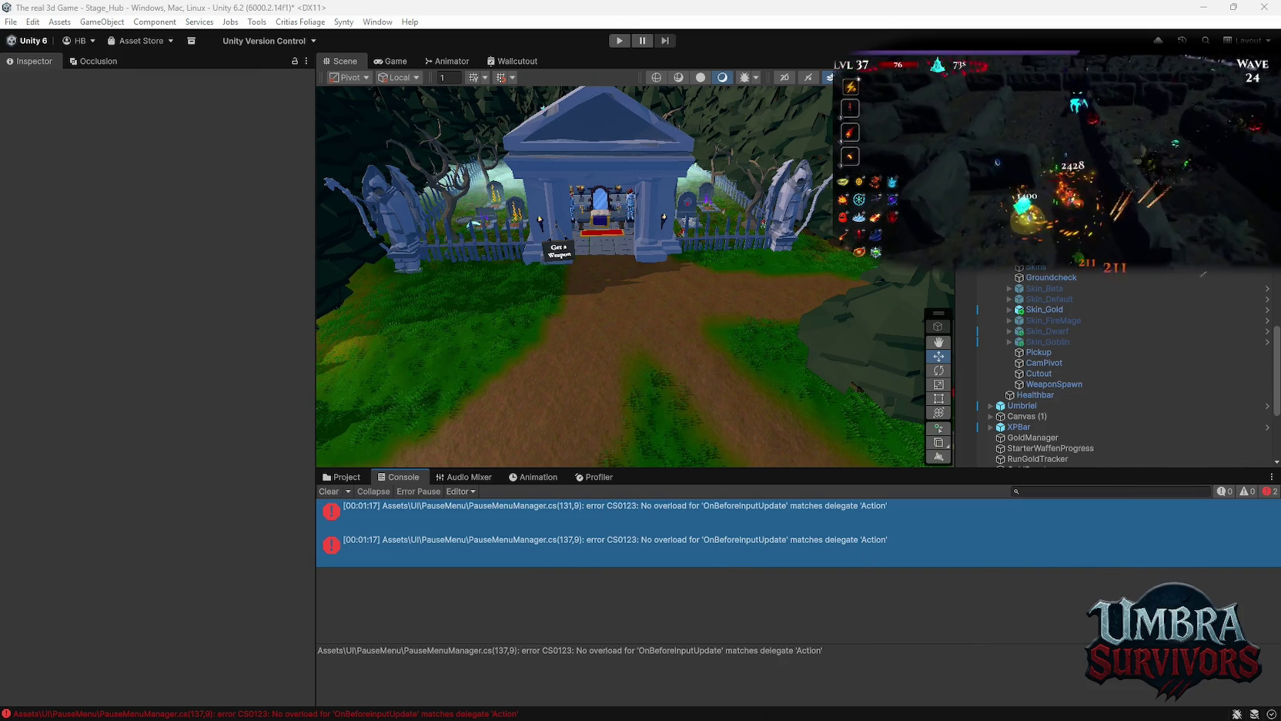
{"action": "left_click", "coordinate": [674, 516]}
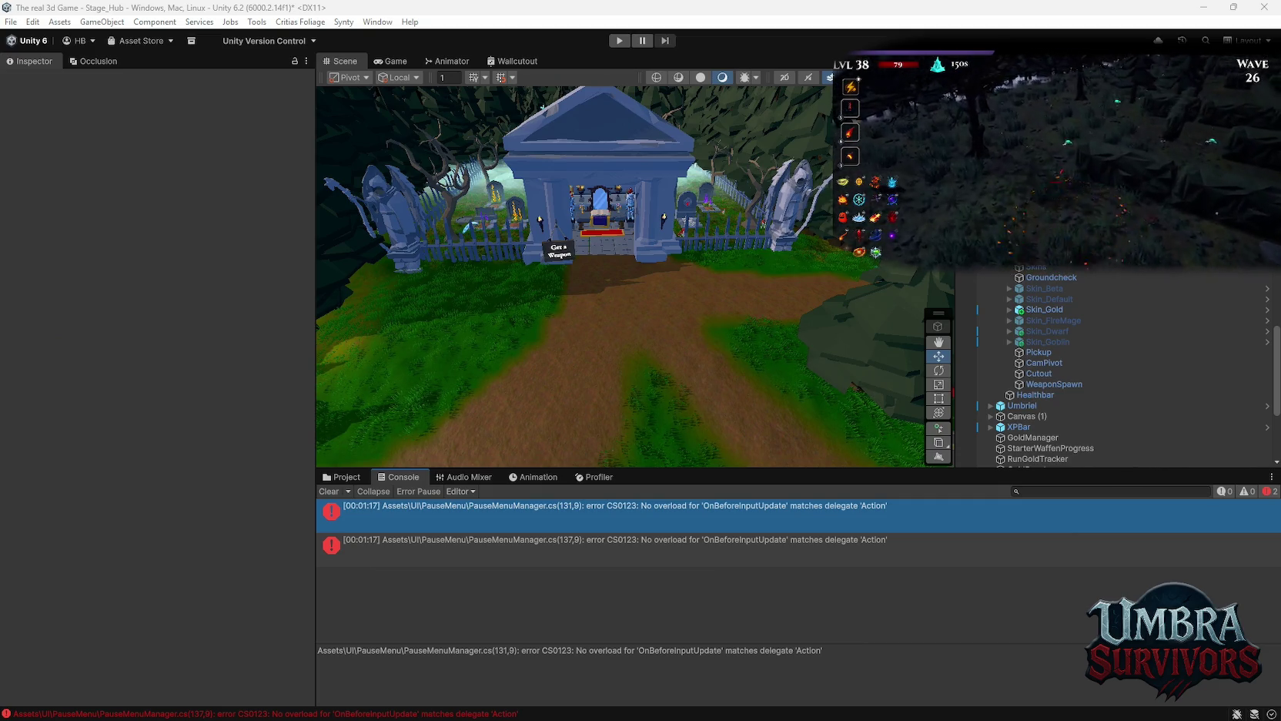
Leave Unity with the two CS0123 errors at lines 131 and 137 still in the Console.
{"action": "key", "text": "alt+Tab"}
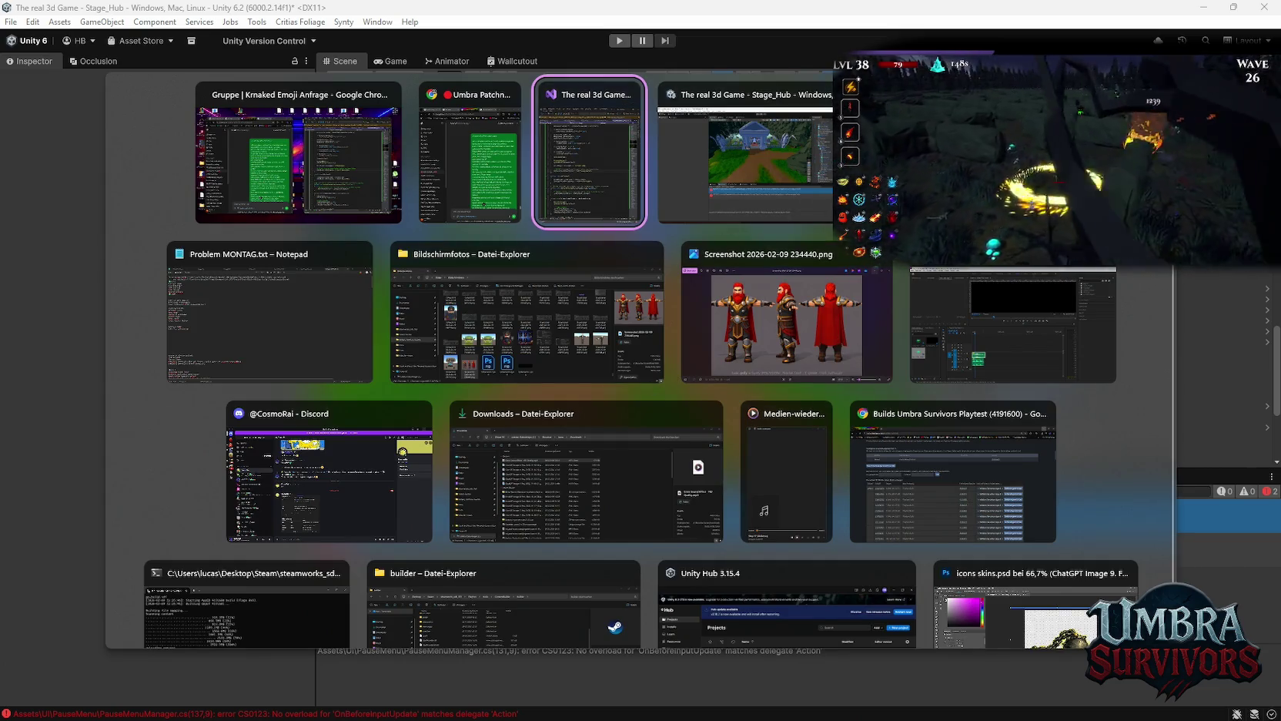
Replace the Meshy prompt with the new Thor description, set T-Pose, and start generating.
{"action": "key", "text": "alt+Tab"}
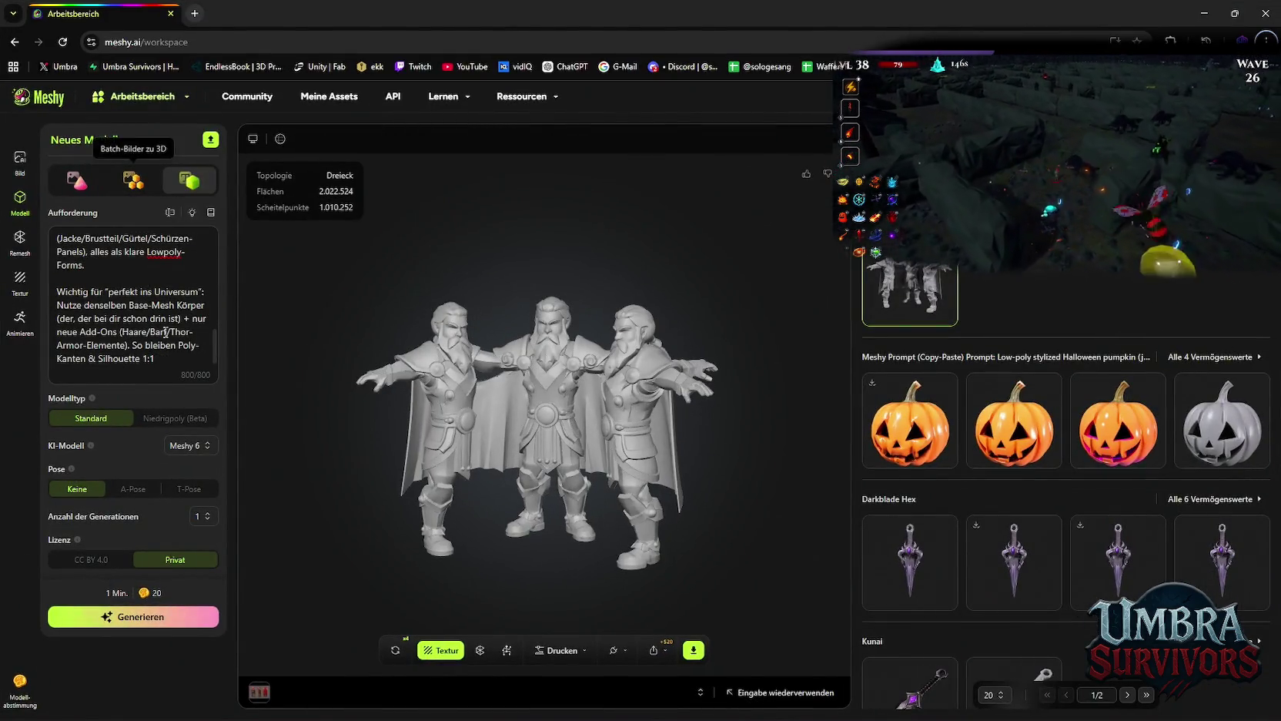
{"action": "left_click", "coordinate": [169, 331]}
{"action": "key", "text": "ctrl+a"}
{"action": "key", "text": "ctrl+v"}
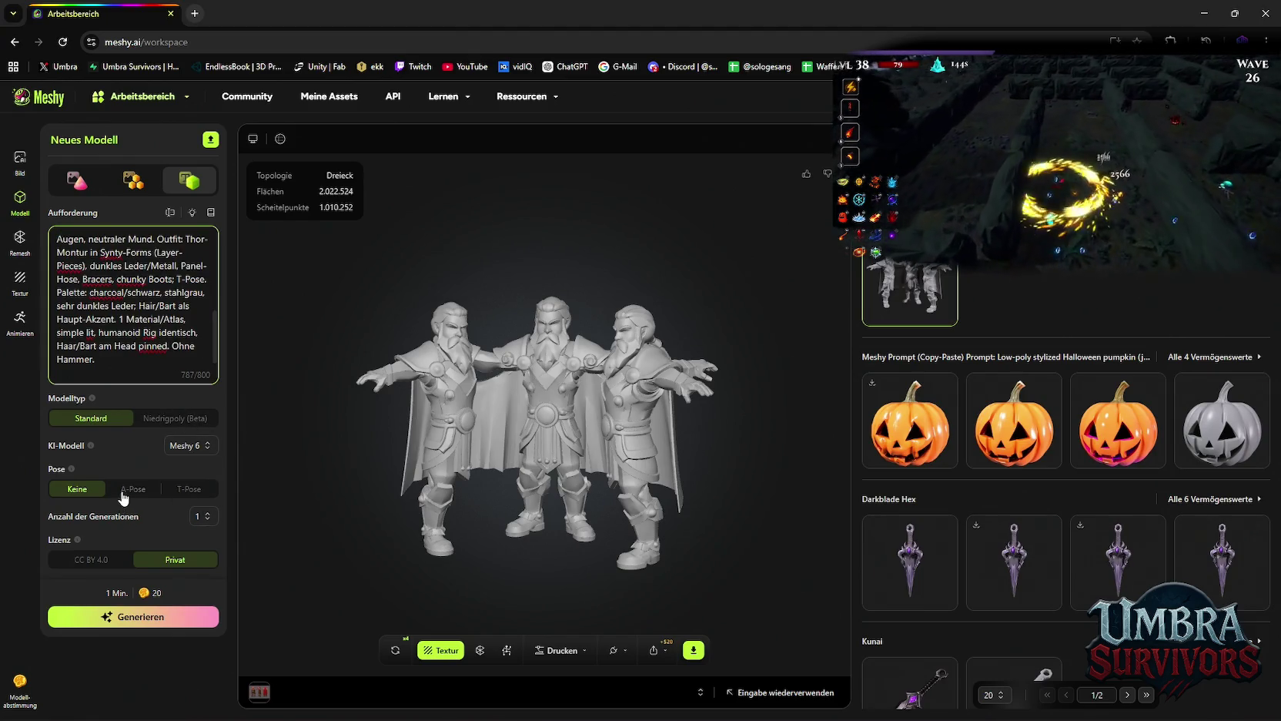
{"action": "left_click", "coordinate": [182, 493]}
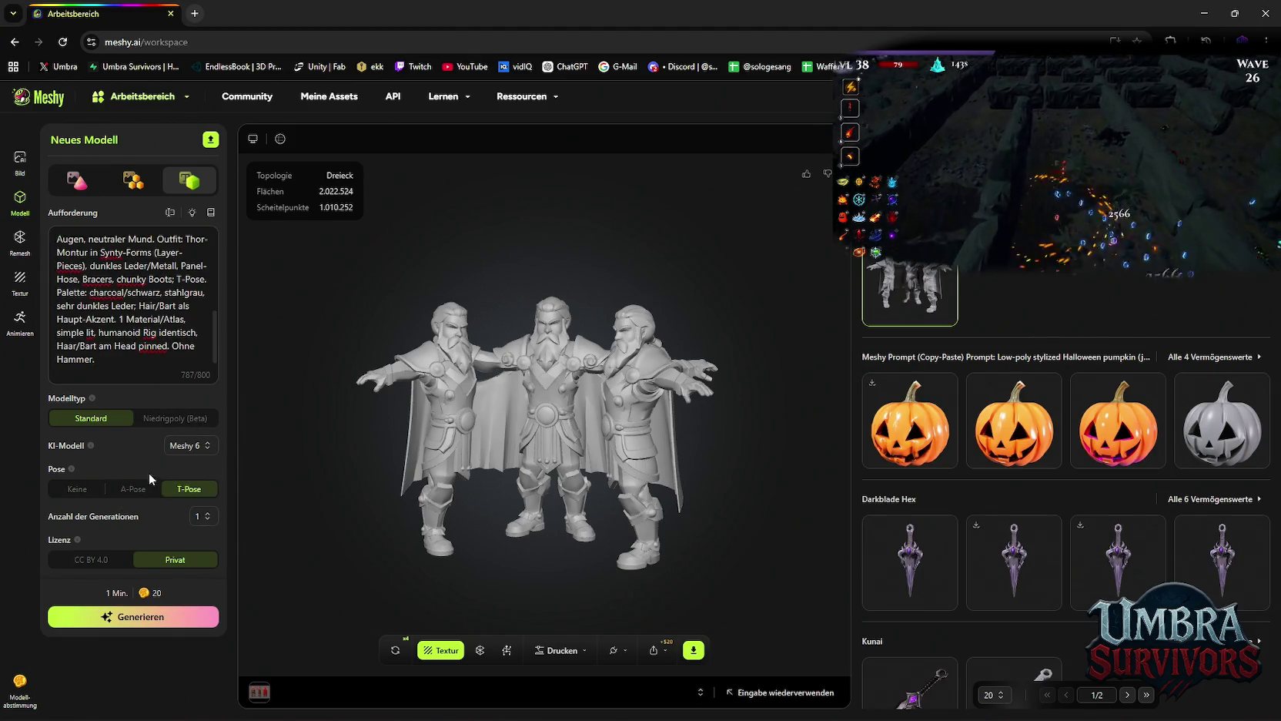
{"action": "left_click", "coordinate": [137, 625]}
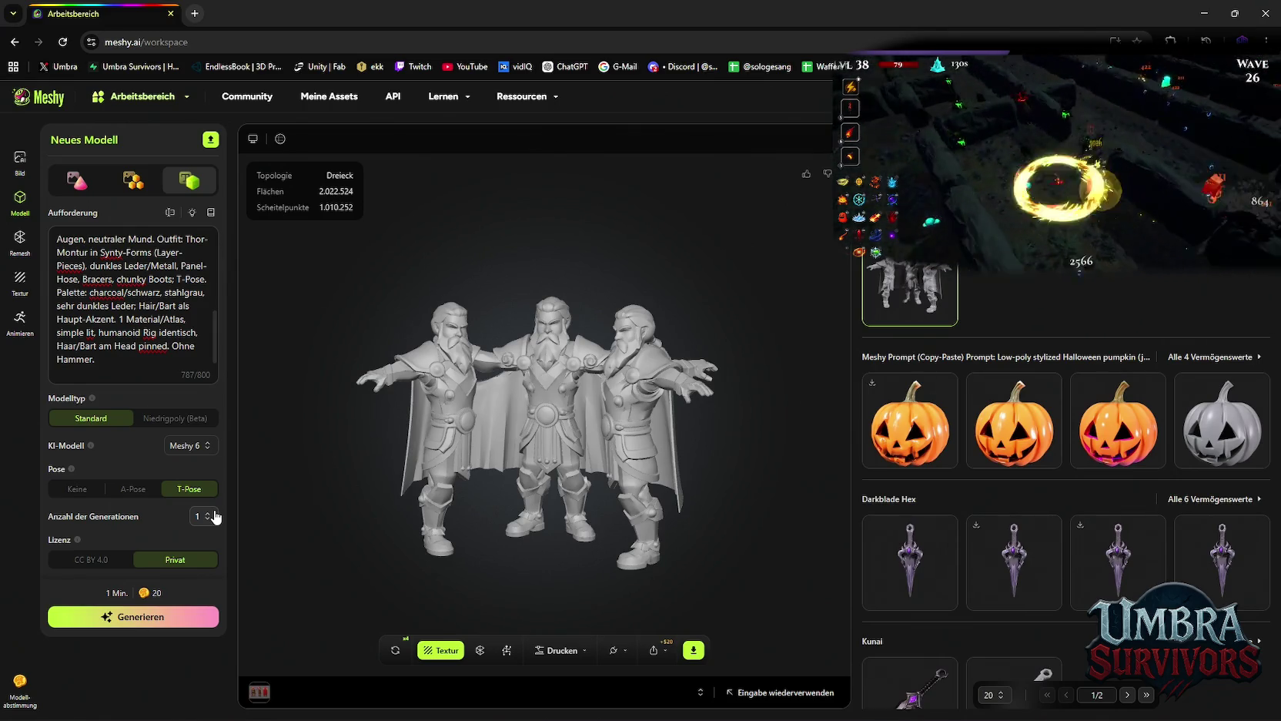
{"action": "left_click", "coordinate": [139, 613]}
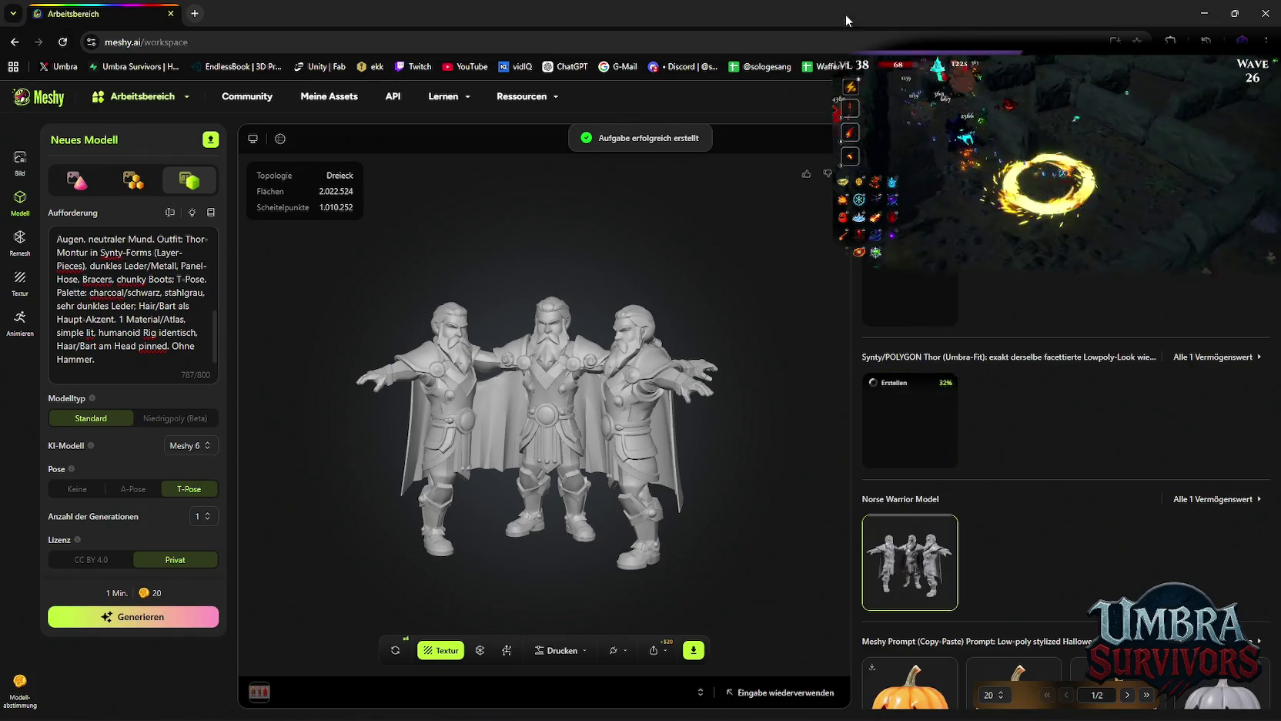
{"action": "key", "text": "alt+Tab"}
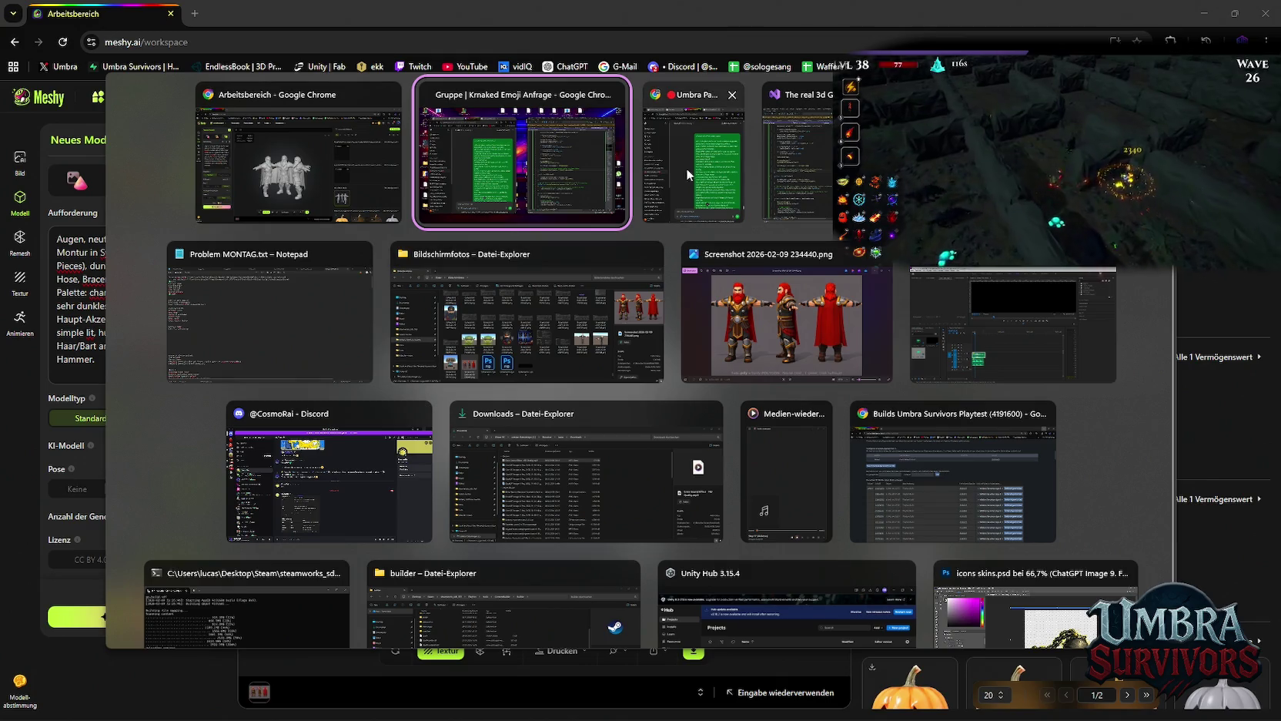
In the tester's Discord DM, view the latest pause-menu screenshot enlarged, then return to Meshy.
{"action": "left_click", "coordinate": [296, 513]}
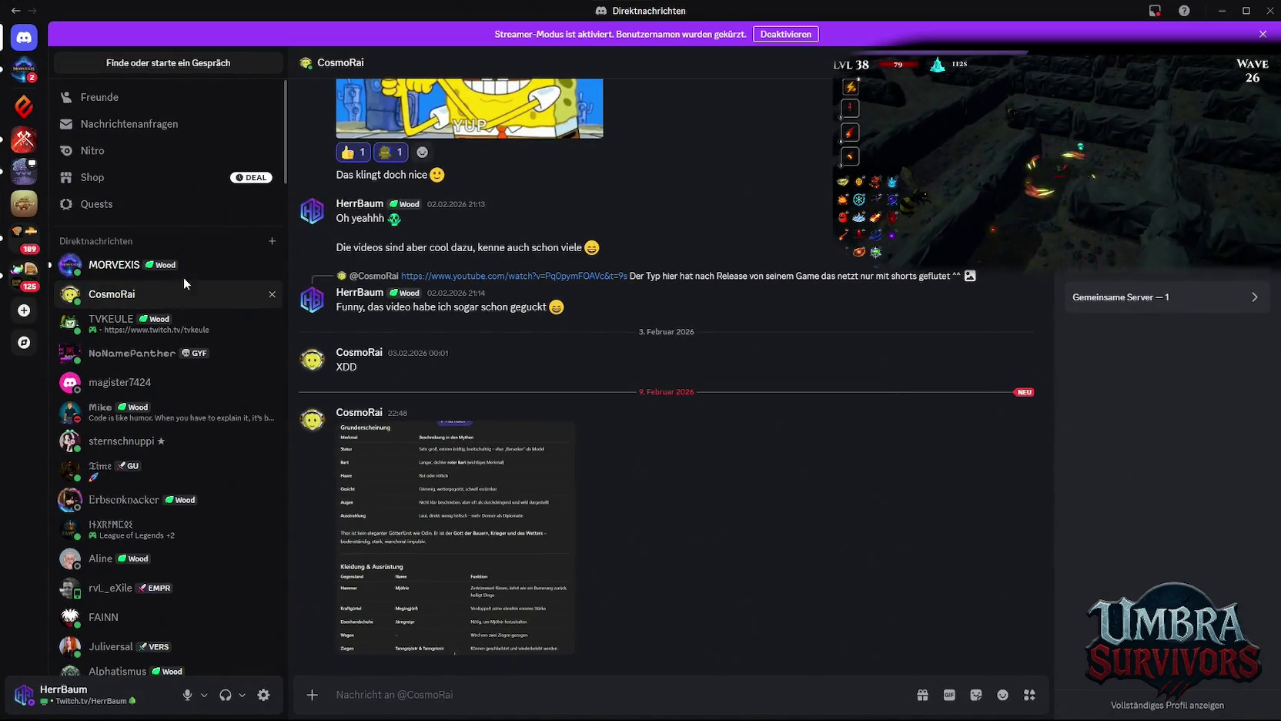
{"action": "left_click", "coordinate": [188, 271]}
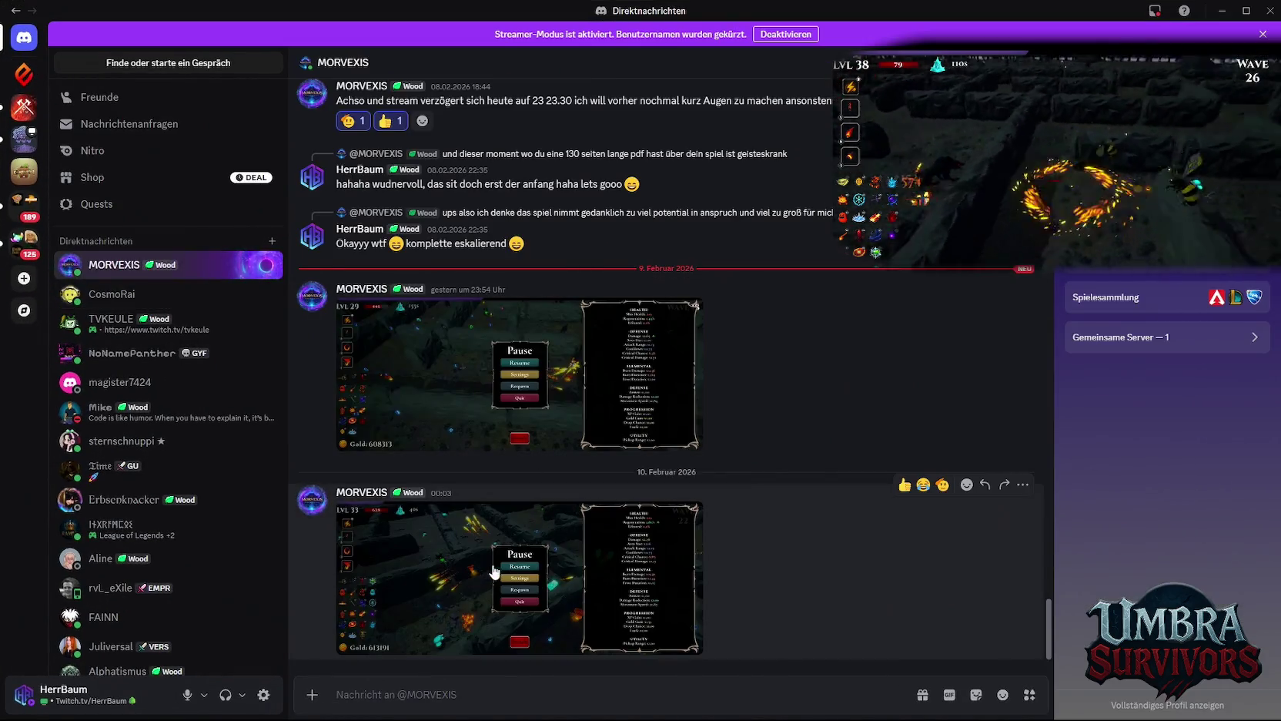
{"action": "left_click", "coordinate": [493, 562]}
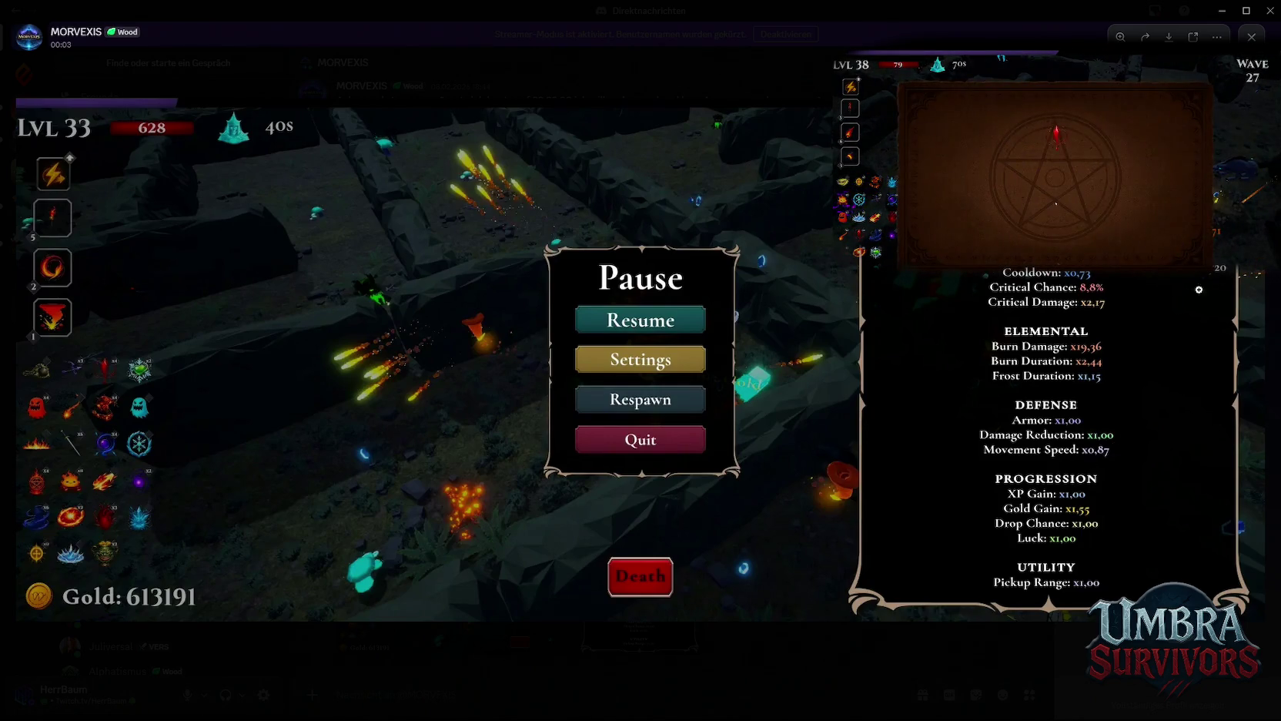
{"action": "key", "text": "Escape"}
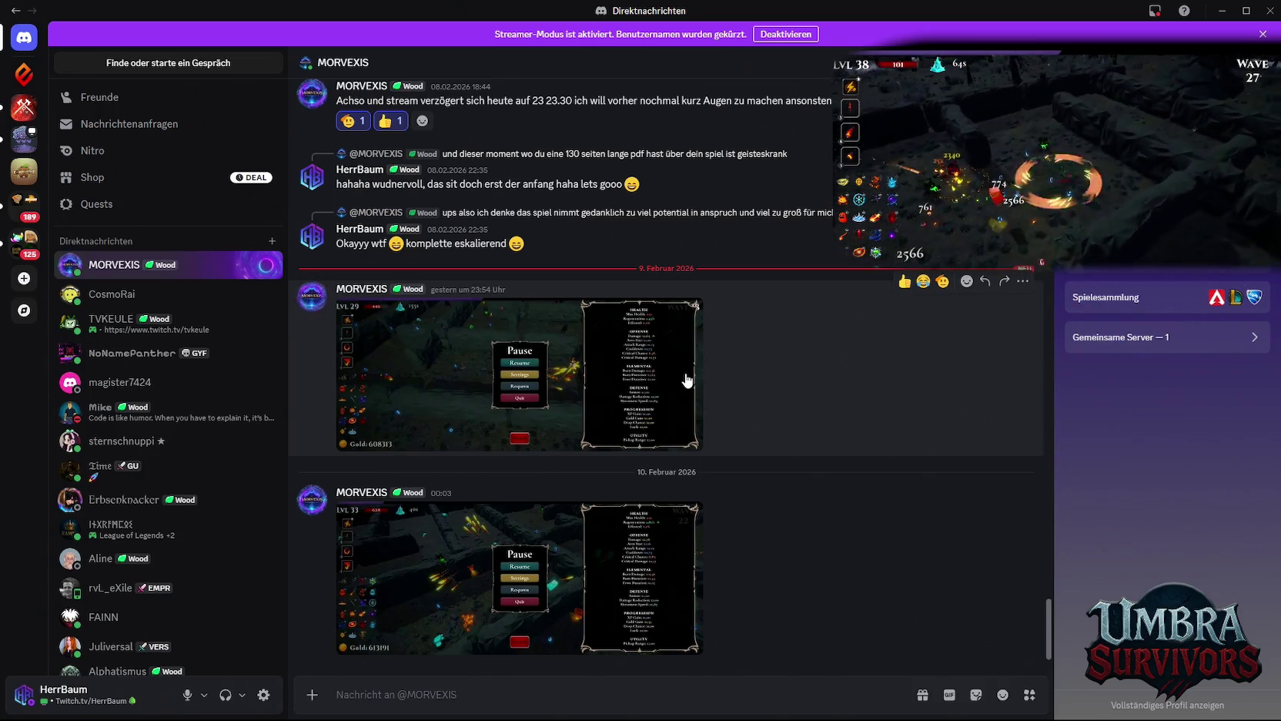
{"action": "left_click", "coordinate": [1222, 13]}
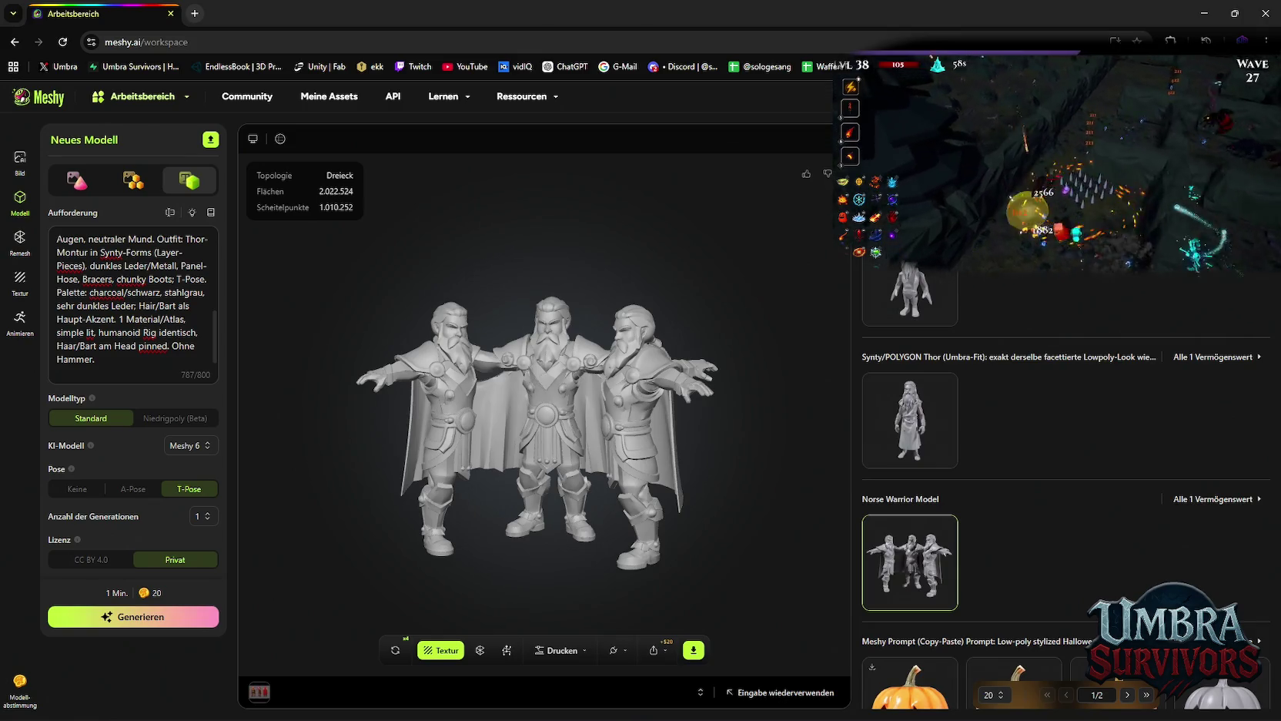
Orbit the new Thor model against the Norse Warrior Model, then open Thor's texturing settings.
{"action": "mouse_move", "coordinate": [929, 457]}
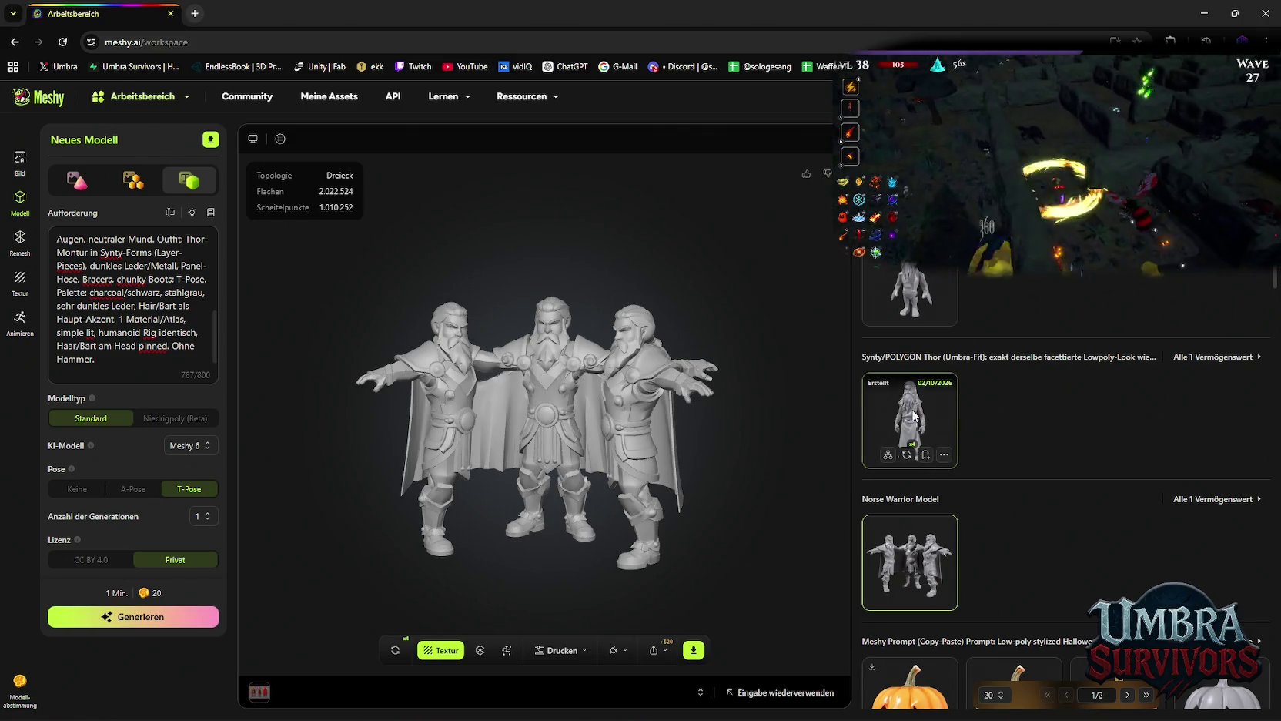
{"action": "left_click", "coordinate": [889, 414]}
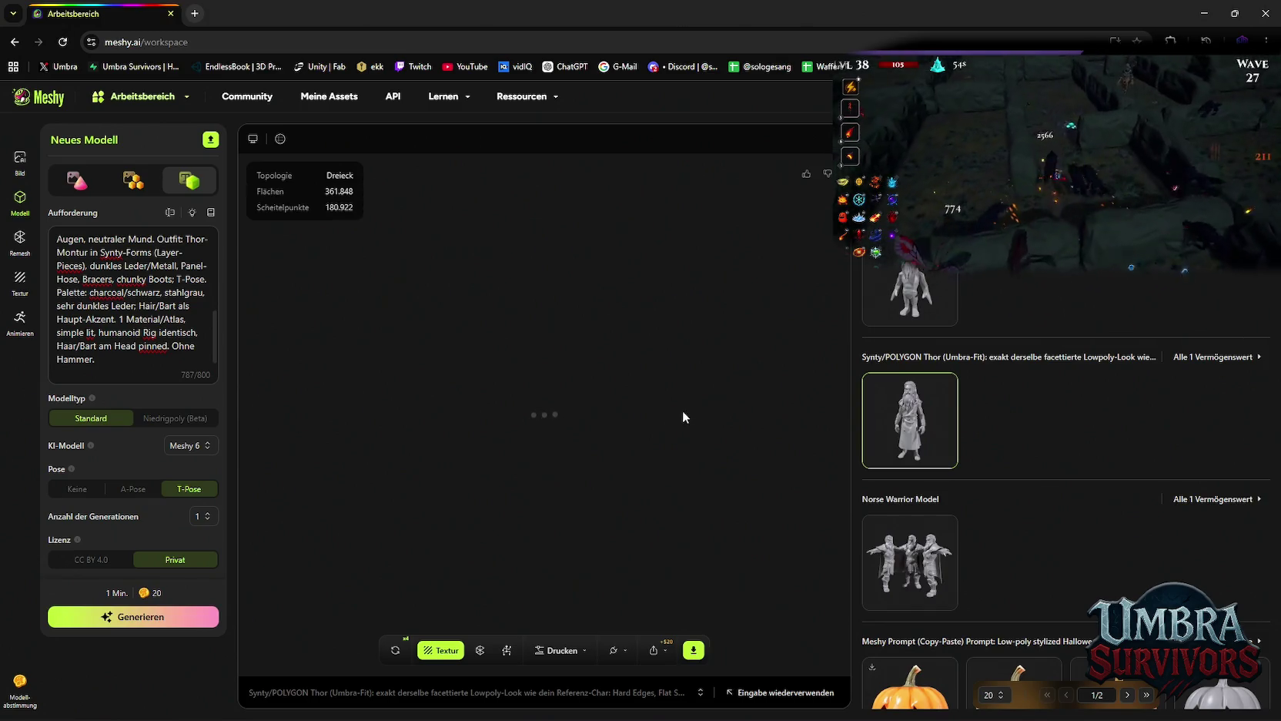
{"action": "mouse_move", "coordinate": [661, 410]}
{"action": "left_mouse_down"}
{"action": "mouse_move", "coordinate": [584, 358]}
{"action": "mouse_move", "coordinate": [630, 365]}
{"action": "mouse_move", "coordinate": [328, 367]}
{"action": "mouse_move", "coordinate": [1127, 365]}
{"action": "mouse_move", "coordinate": [1072, 373]}
{"action": "mouse_move", "coordinate": [585, 339]}
{"action": "mouse_move", "coordinate": [568, 237]}
{"action": "mouse_move", "coordinate": [589, 301]}
{"action": "mouse_move", "coordinate": [556, 315]}
{"action": "mouse_move", "coordinate": [662, 327]}
{"action": "left_mouse_up"}
{"action": "left_click", "coordinate": [871, 535]}
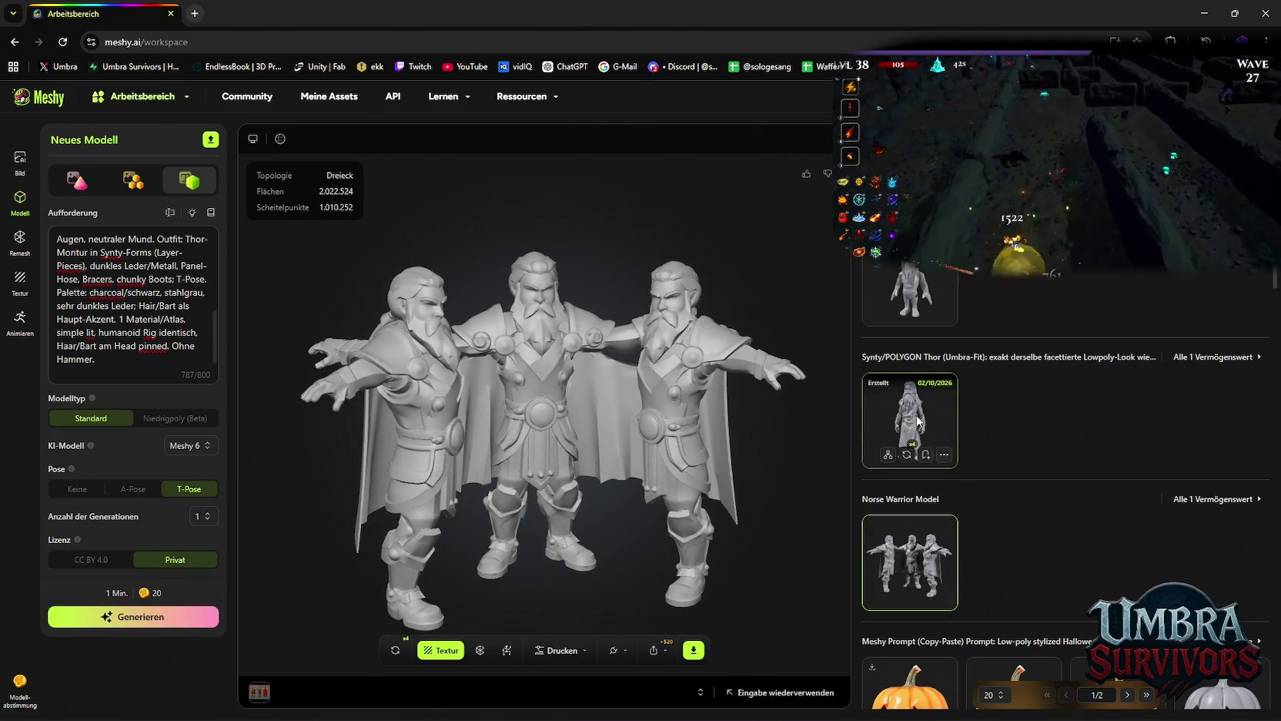
{"action": "left_click", "coordinate": [924, 428]}
{"action": "mouse_move", "coordinate": [577, 333]}
{"action": "left_mouse_down"}
{"action": "mouse_move", "coordinate": [548, 384]}
{"action": "mouse_move", "coordinate": [527, 377]}
{"action": "mouse_move", "coordinate": [590, 323]}
{"action": "mouse_move", "coordinate": [690, 341]}
{"action": "mouse_move", "coordinate": [1163, 350]}
{"action": "mouse_move", "coordinate": [563, 362]}
{"action": "mouse_move", "coordinate": [616, 350]}
{"action": "mouse_move", "coordinate": [1133, 355]}
{"action": "mouse_move", "coordinate": [631, 339]}
{"action": "mouse_move", "coordinate": [580, 245]}
{"action": "mouse_move", "coordinate": [515, 316]}
{"action": "mouse_move", "coordinate": [479, 250]}
{"action": "mouse_move", "coordinate": [460, 307]}
{"action": "mouse_move", "coordinate": [714, 335]}
{"action": "mouse_move", "coordinate": [1177, 331]}
{"action": "mouse_move", "coordinate": [498, 367]}
{"action": "mouse_move", "coordinate": [693, 462]}
{"action": "left_mouse_up"}
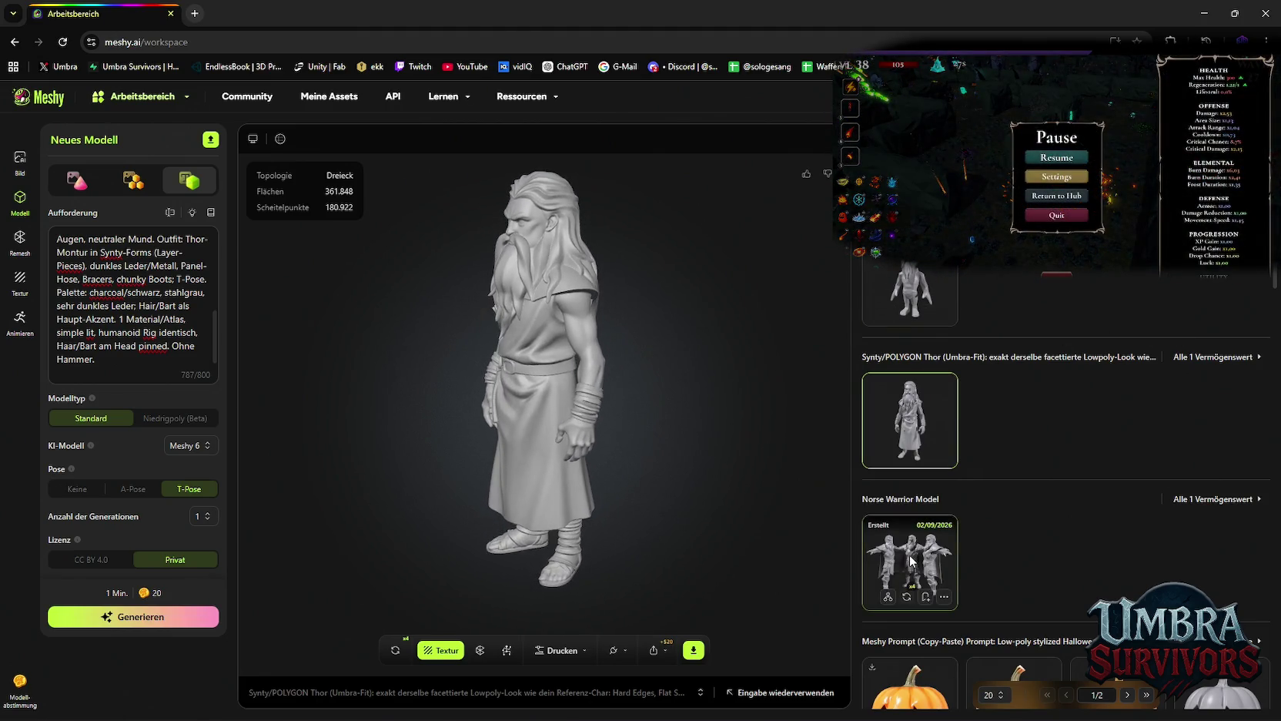
{"action": "left_click", "coordinate": [911, 561]}
{"action": "mouse_move", "coordinate": [595, 455]}
{"action": "left_mouse_down"}
{"action": "mouse_move", "coordinate": [605, 384]}
{"action": "mouse_move", "coordinate": [751, 417]}
{"action": "left_mouse_up"}
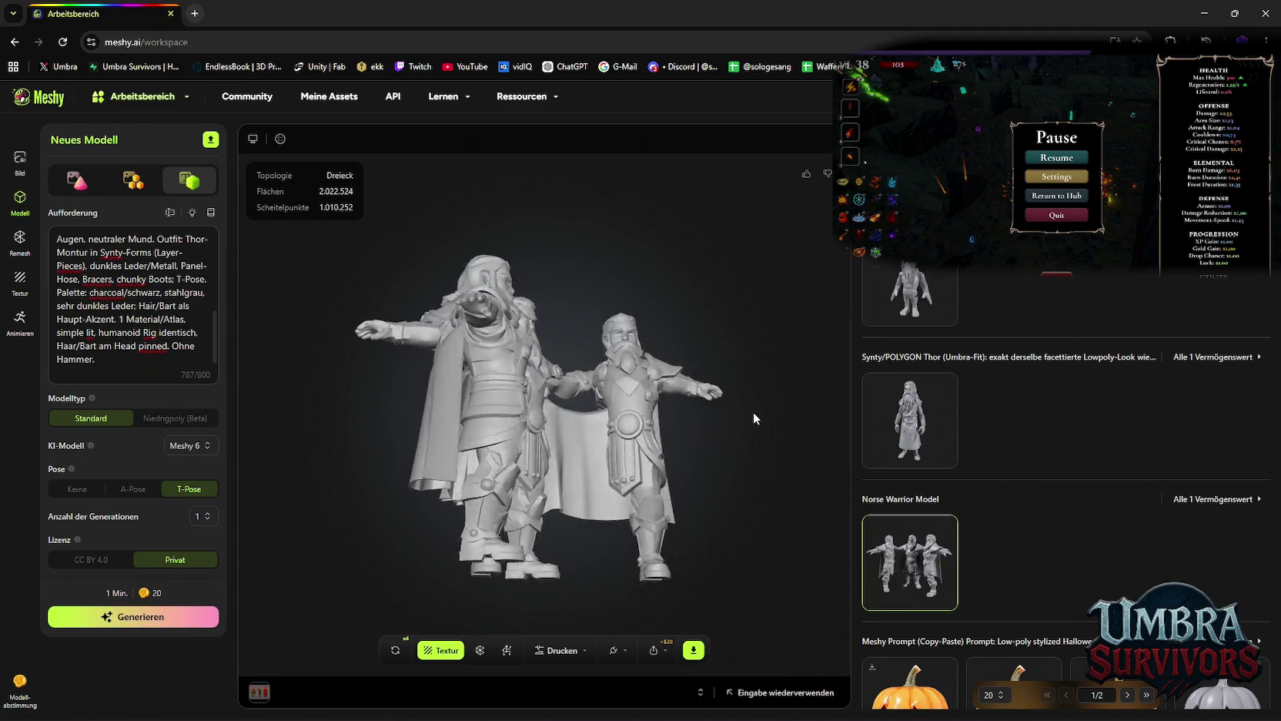
{"action": "left_click", "coordinate": [910, 416]}
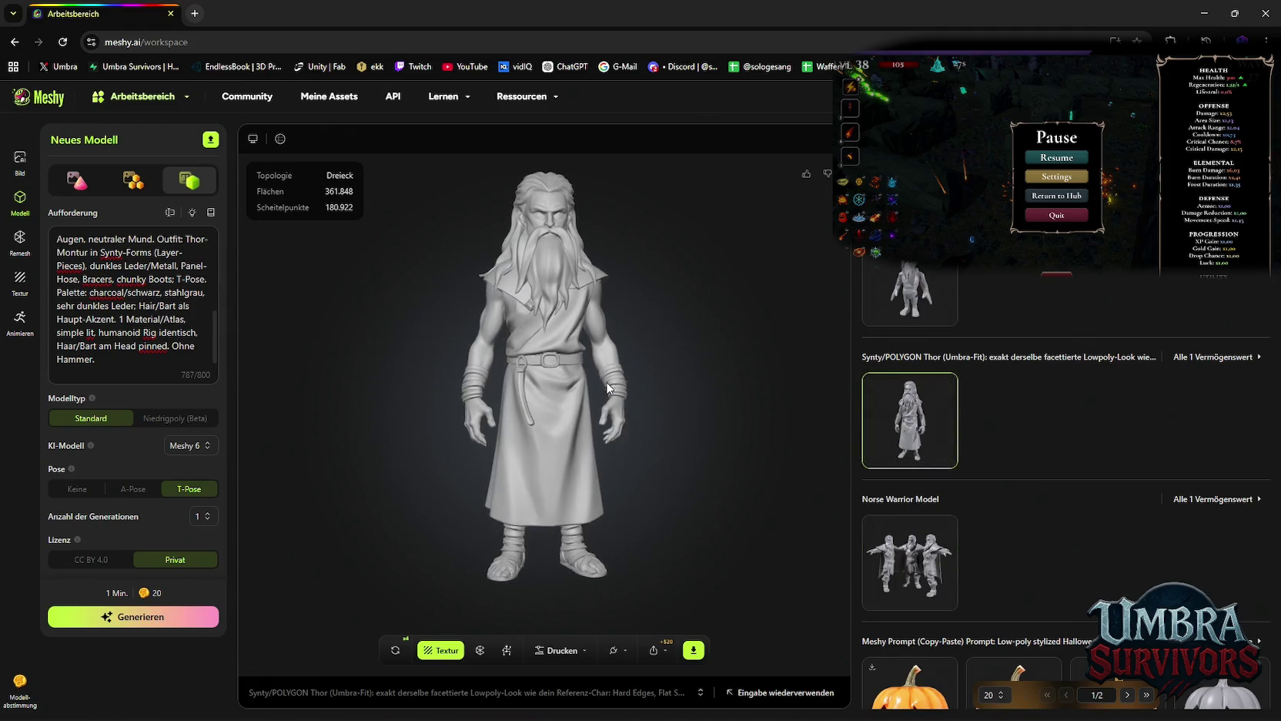
{"action": "left_click_drag", "start_coordinate": [608, 386], "coordinate": [598, 399]}
{"action": "left_click", "coordinate": [452, 645]}
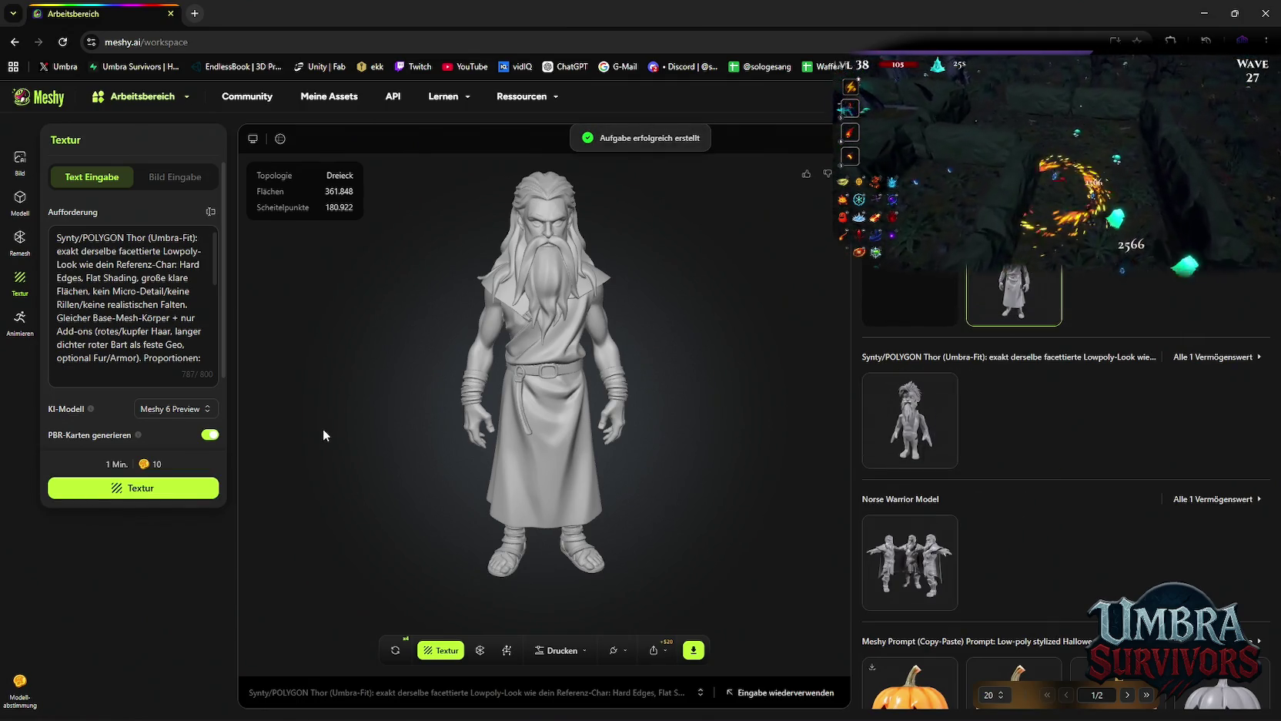
{"action": "mouse_move", "coordinate": [557, 411]}
{"action": "left_mouse_down"}
{"action": "mouse_move", "coordinate": [687, 360]}
{"action": "mouse_move", "coordinate": [765, 353]}
{"action": "mouse_move", "coordinate": [1048, 394]}
{"action": "left_mouse_up"}
{"action": "mouse_move", "coordinate": [600, 478]}
{"action": "left_mouse_down"}
{"action": "mouse_move", "coordinate": [558, 388]}
{"action": "mouse_move", "coordinate": [569, 431]}
{"action": "mouse_move", "coordinate": [614, 416]}
{"action": "mouse_move", "coordinate": [732, 422]}
{"action": "left_mouse_up"}
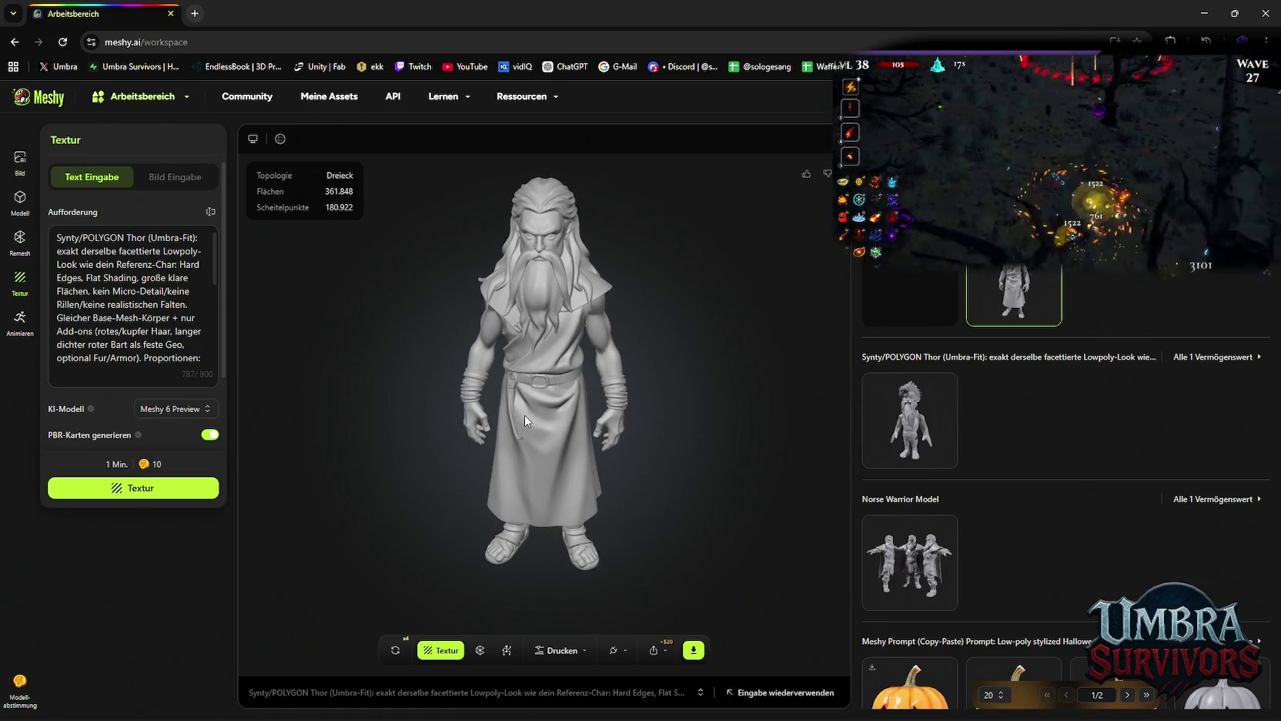
{"action": "scroll", "coordinate": [986, 498], "scroll_direction": "down", "scroll_amount": 10}
{"action": "scroll", "coordinate": [982, 485], "scroll_direction": "up", "scroll_amount": 10}
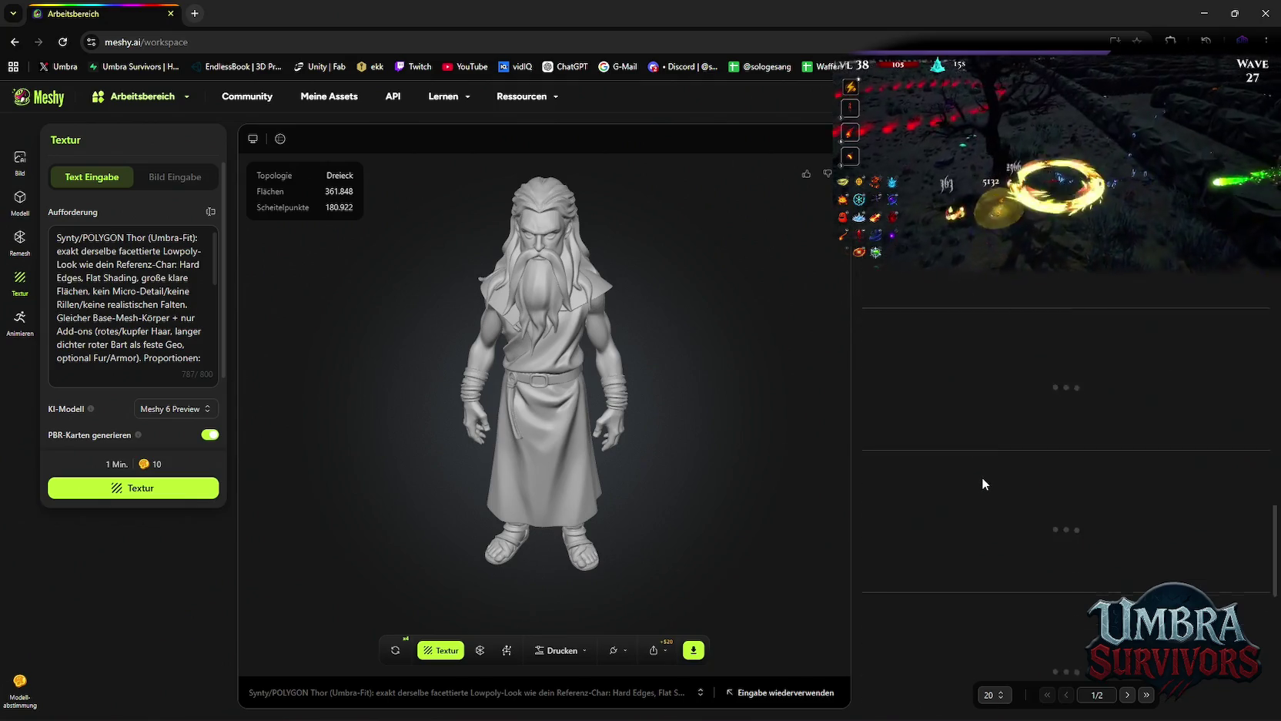
{"action": "mouse_move", "coordinate": [609, 382]}
{"action": "left_mouse_down"}
{"action": "mouse_move", "coordinate": [569, 377]}
{"action": "mouse_move", "coordinate": [539, 308]}
{"action": "mouse_move", "coordinate": [441, 345]}
{"action": "mouse_move", "coordinate": [456, 407]}
{"action": "mouse_move", "coordinate": [593, 408]}
{"action": "mouse_move", "coordinate": [678, 354]}
{"action": "left_mouse_up"}
{"action": "mouse_move", "coordinate": [679, 445]}
{"action": "left_mouse_down"}
{"action": "mouse_move", "coordinate": [637, 358]}
{"action": "mouse_move", "coordinate": [990, 337]}
{"action": "left_mouse_up"}
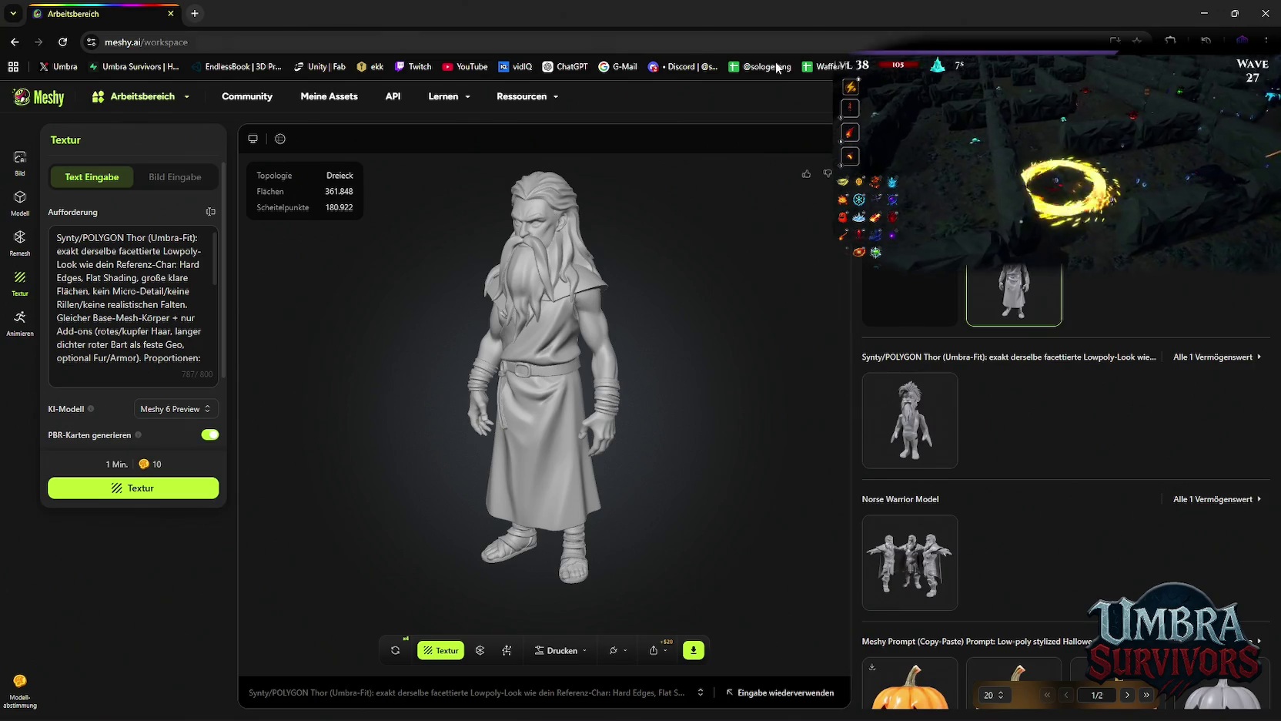
{"action": "mouse_move", "coordinate": [524, 336]}
{"action": "left_mouse_down"}
{"action": "mouse_move", "coordinate": [535, 243]}
{"action": "mouse_move", "coordinate": [545, 441]}
{"action": "mouse_move", "coordinate": [500, 331]}
{"action": "mouse_move", "coordinate": [472, 440]}
{"action": "mouse_move", "coordinate": [436, 478]}
{"action": "mouse_move", "coordinate": [627, 545]}
{"action": "left_mouse_up"}
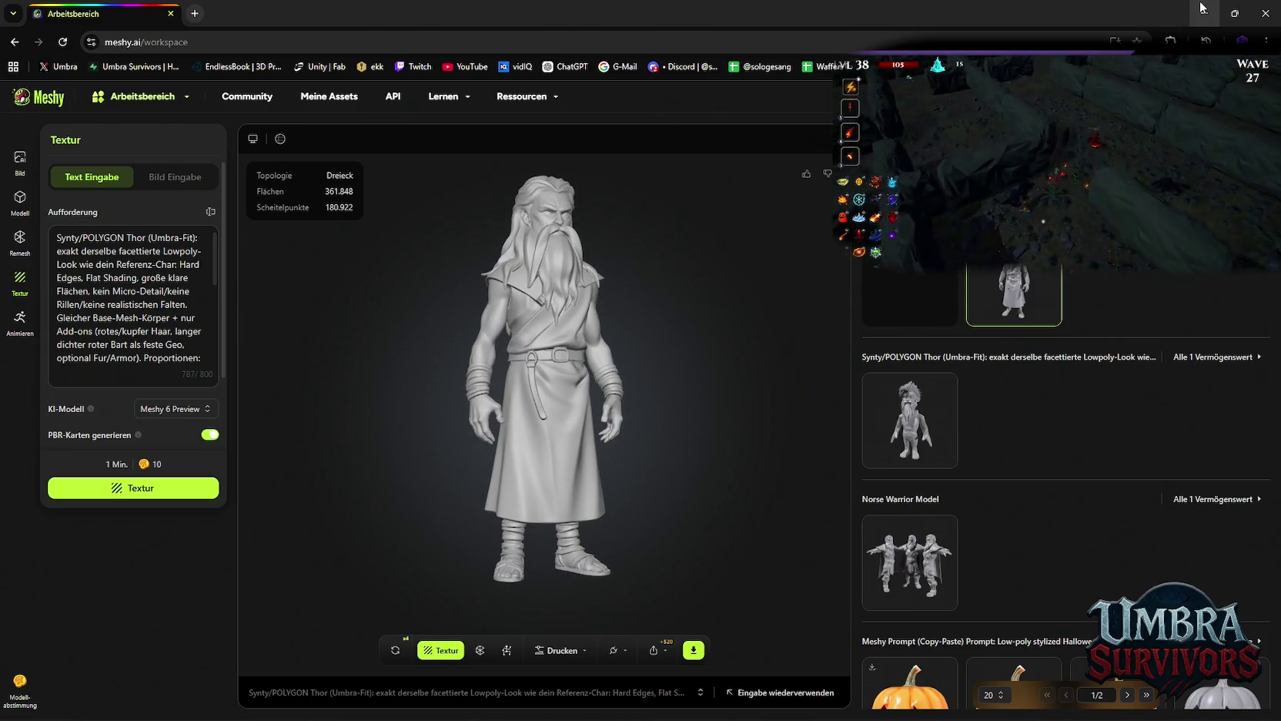
Glance at the Bild image workspace, then open the Modell workspace with Thor loaded.
{"action": "left_click", "coordinate": [23, 171]}
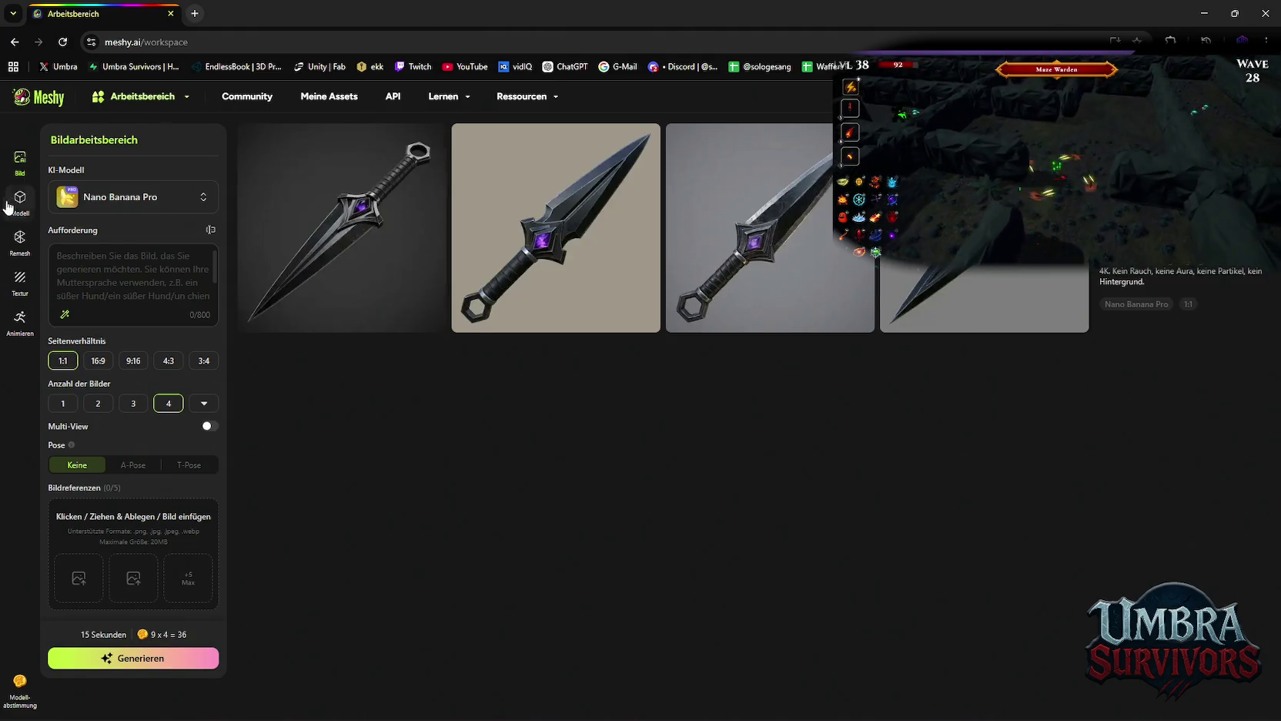
{"action": "left_click", "coordinate": [17, 208]}
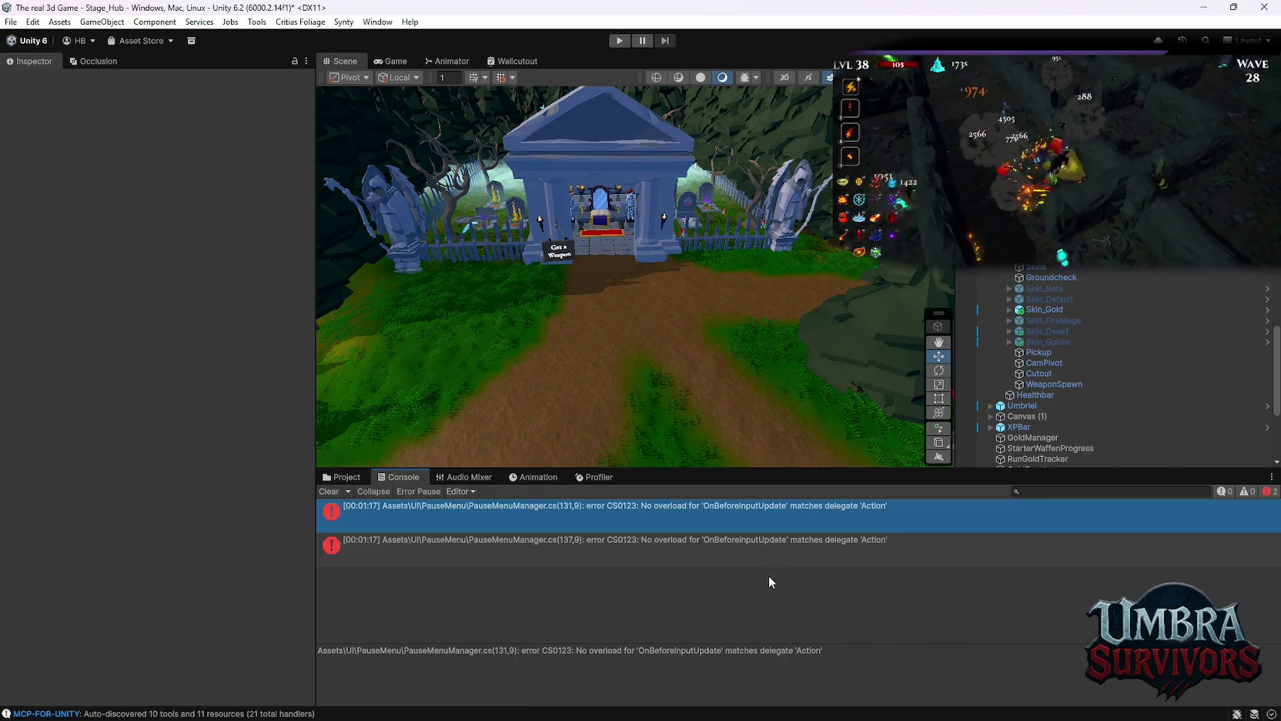
Swap the now error-free Console for the project's PauseMenu assets.
{"action": "left_click", "coordinate": [341, 477]}
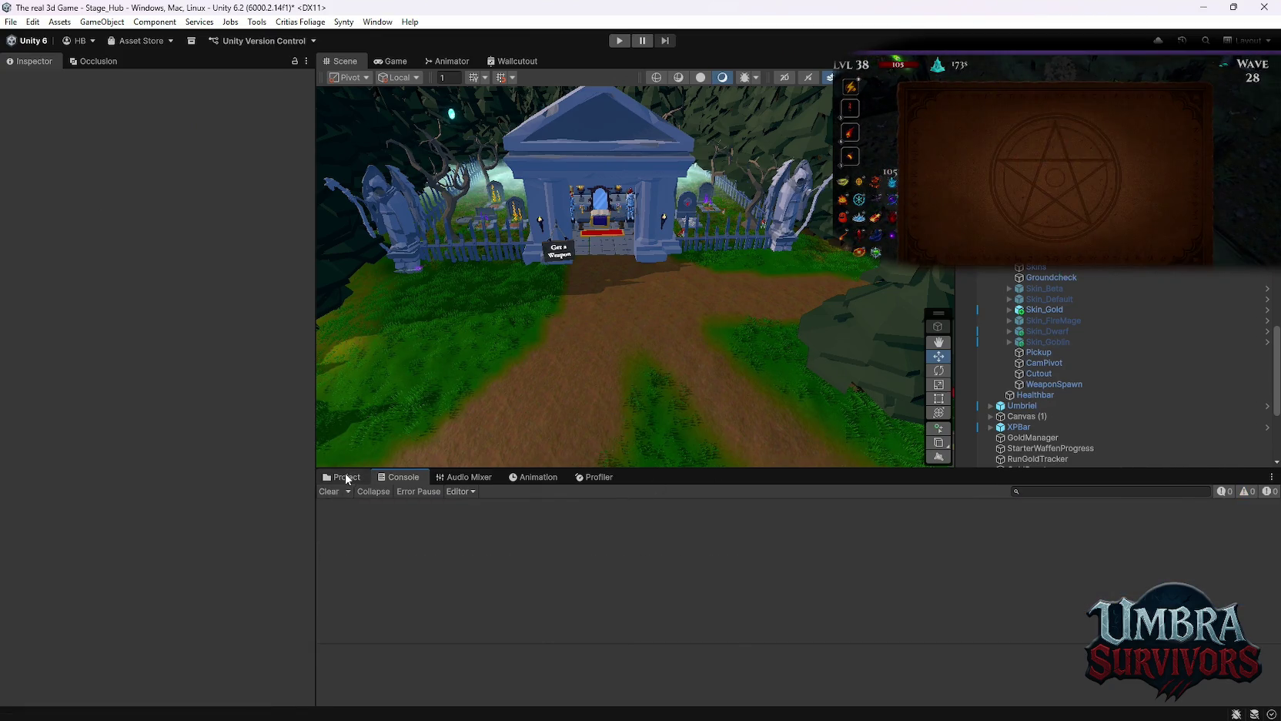
Enter Play mode to play-test the Stage_Hub scene.
{"action": "left_click", "coordinate": [620, 42]}
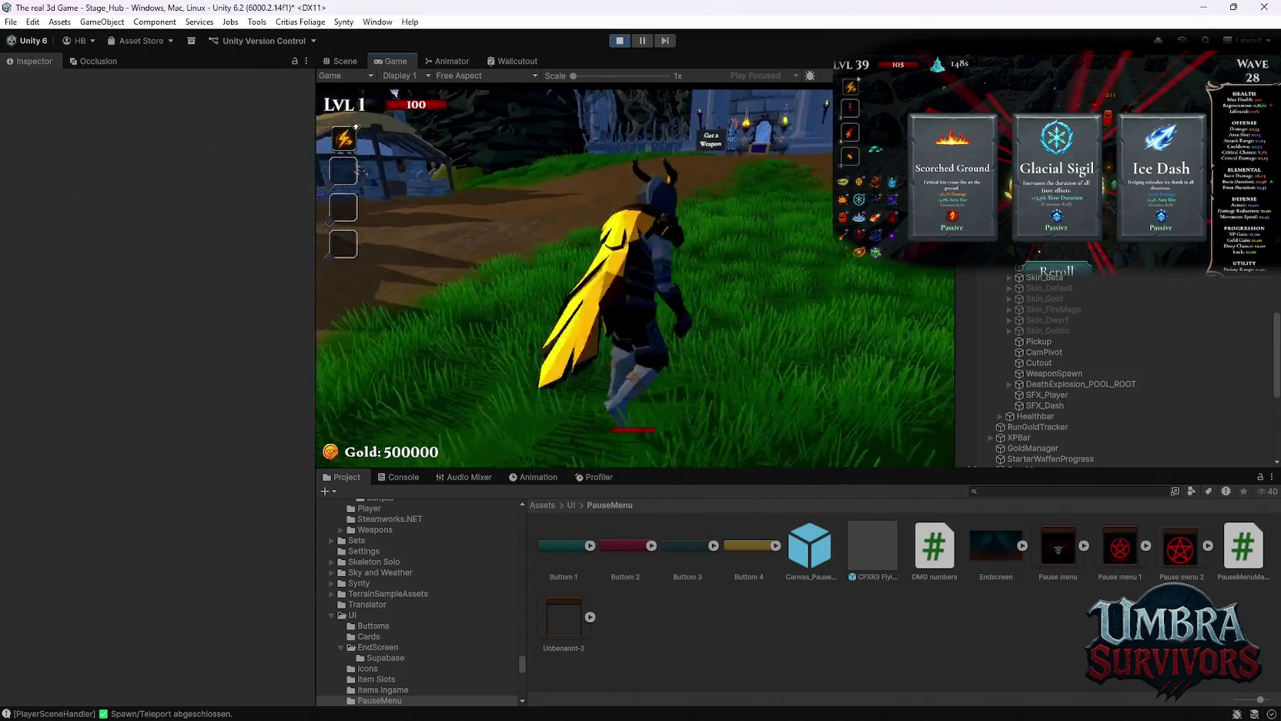
At the weapon stand, browse the book's Skins and Weapons lists and view Mjolnir, then toggle the pause menu.
{"action": "key", "text": "w"}
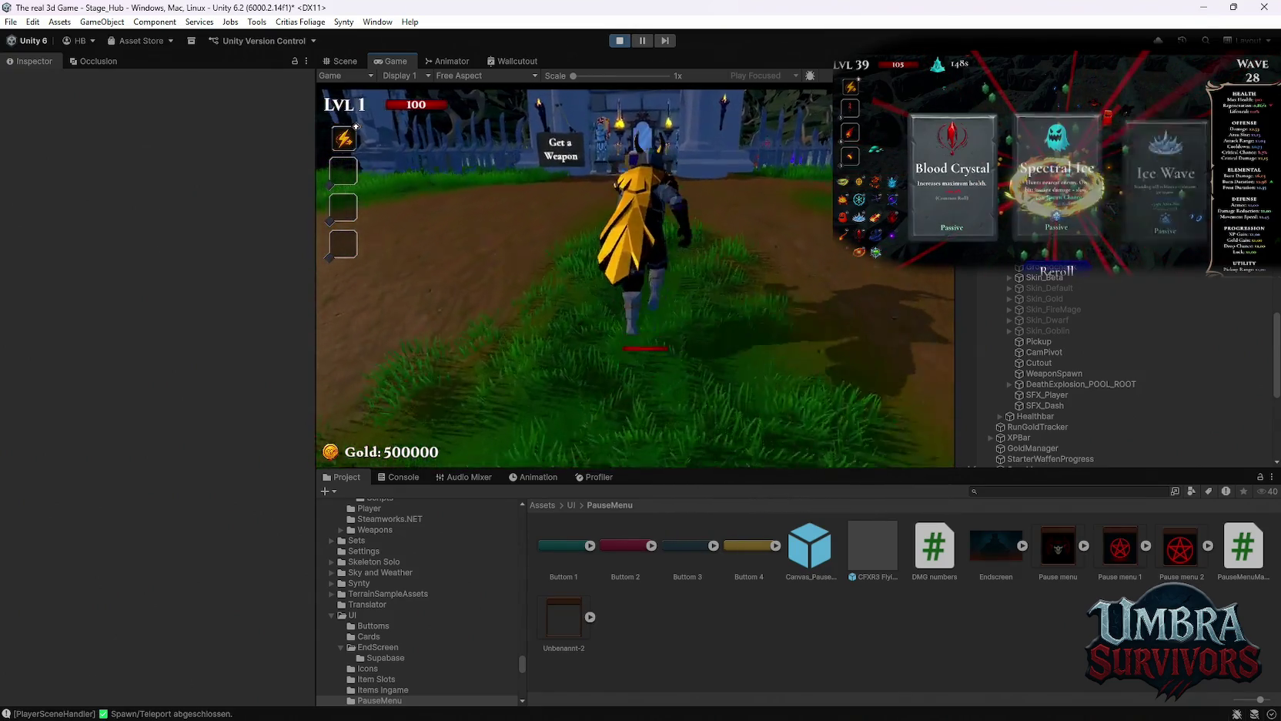
{"action": "key", "text": "w"}
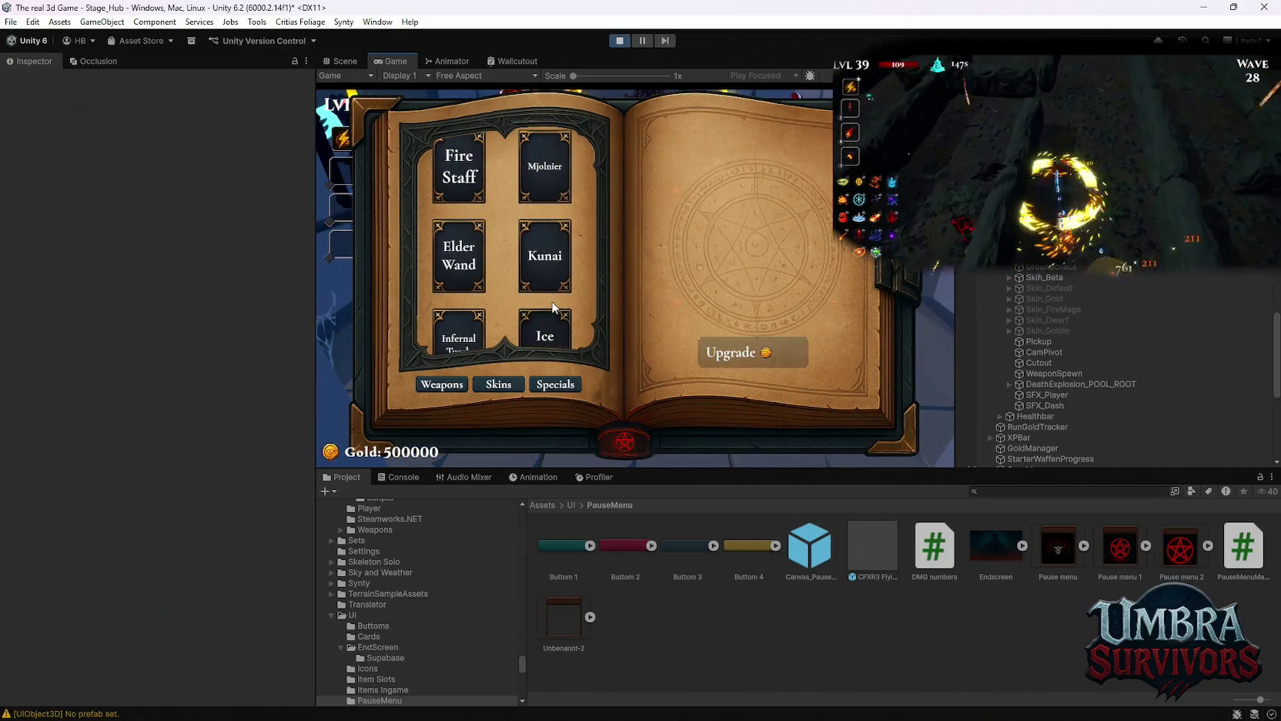
{"action": "left_click", "coordinate": [497, 383]}
{"action": "scroll", "coordinate": [462, 389], "scroll_direction": "down", "scroll_amount": 2}
{"action": "left_click", "coordinate": [454, 390]}
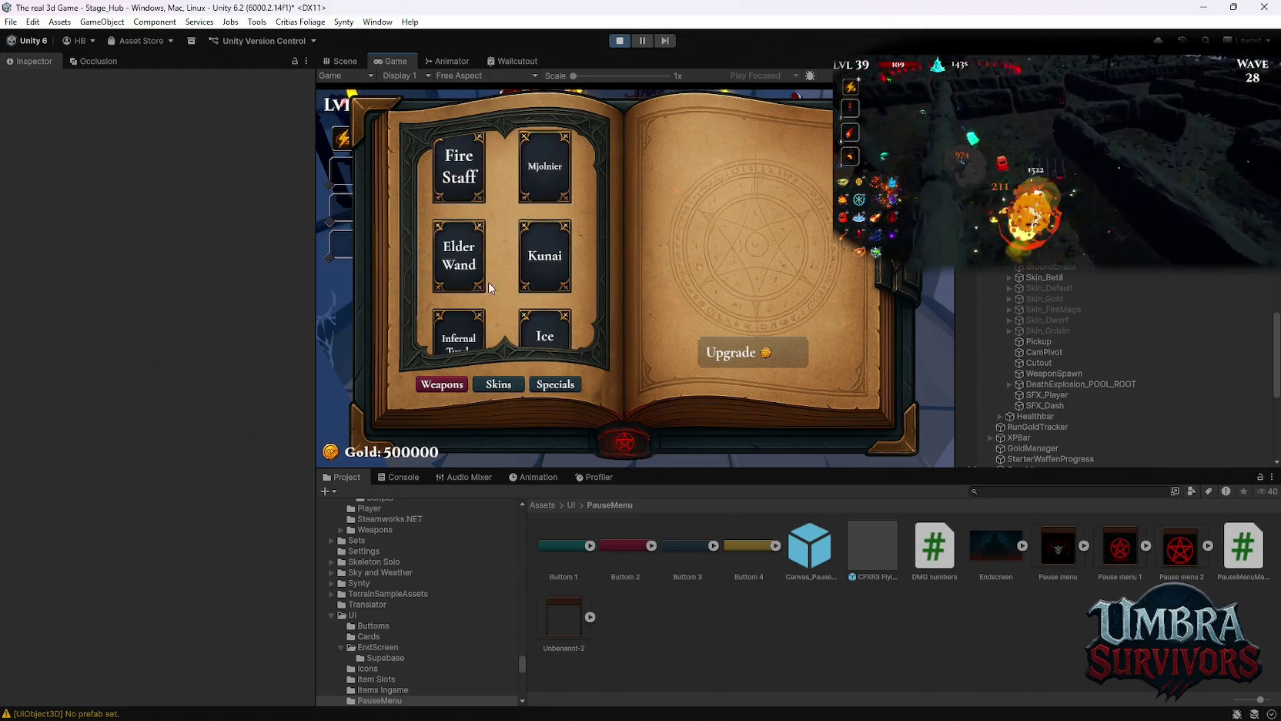
{"action": "left_click", "coordinate": [546, 165]}
{"action": "key", "text": "Escape"}
{"action": "key", "text": "e"}
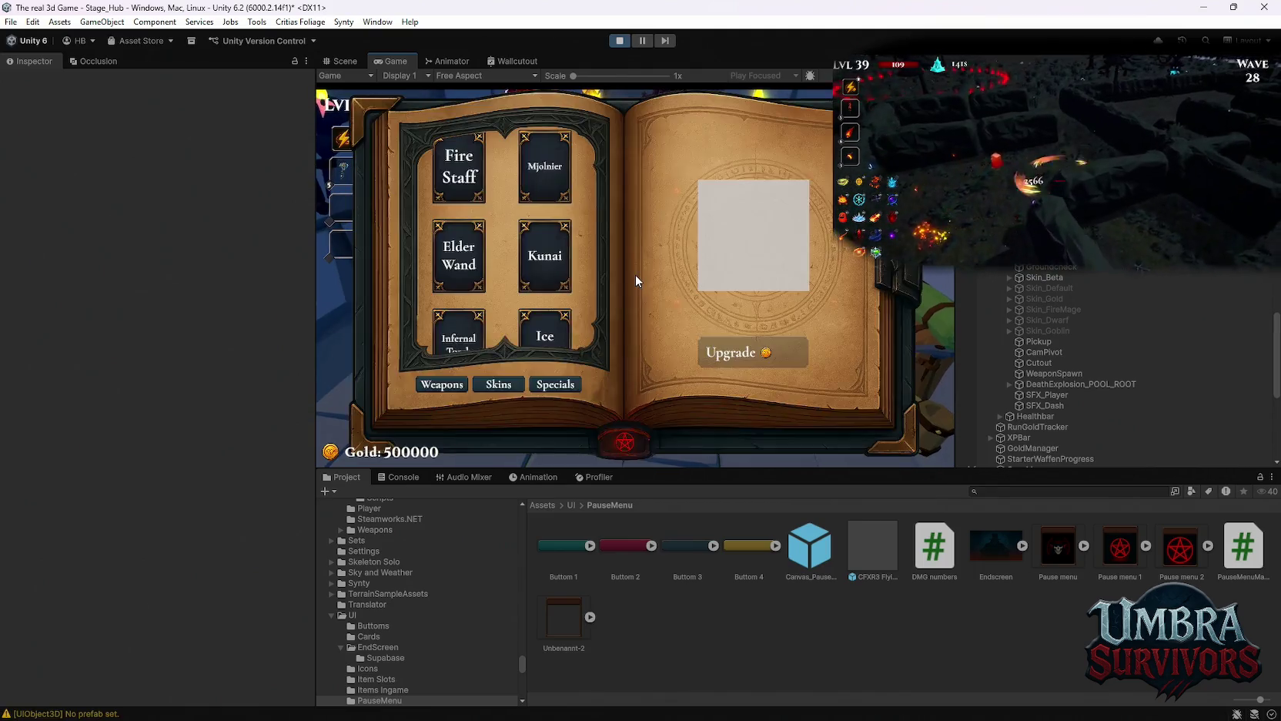
{"action": "key", "text": "Escape"}
{"action": "key", "text": "Escape"}
Walk to the market stall, open and close the skin shop, resume from pause, and stop Play mode.
{"action": "key", "text": "s"}
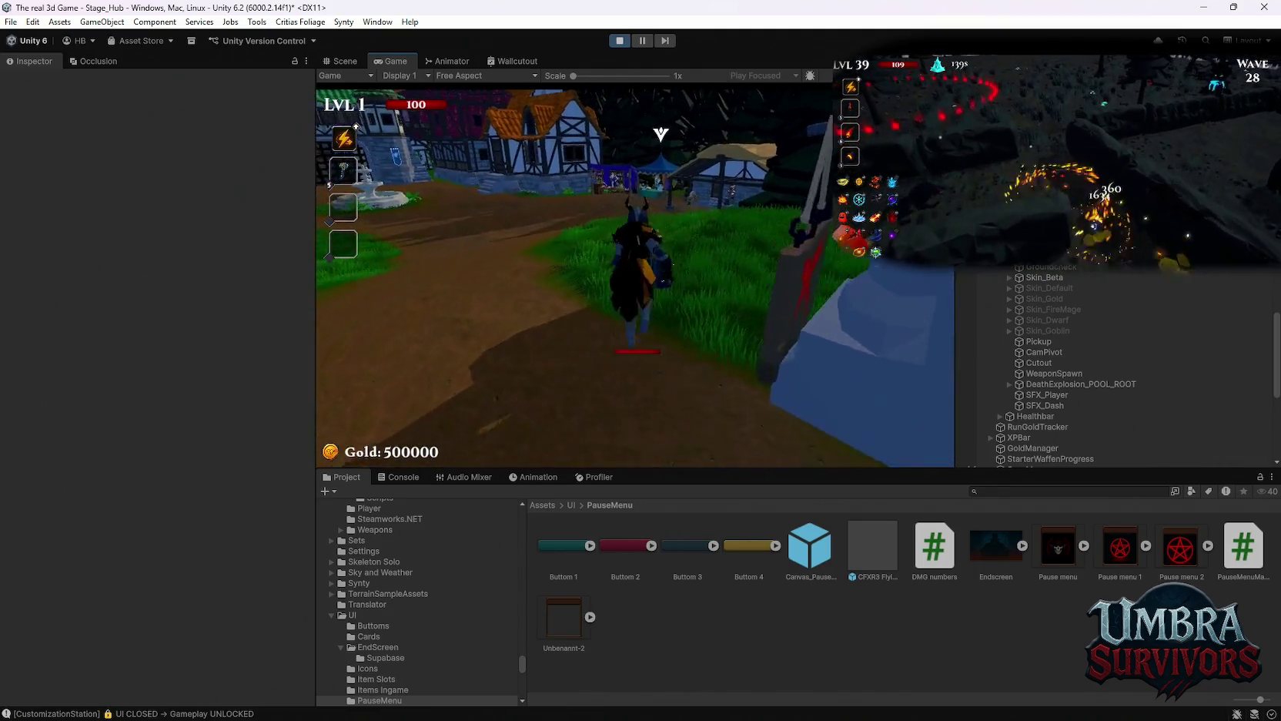
{"action": "key", "text": "w"}
{"action": "key", "text": "w"}
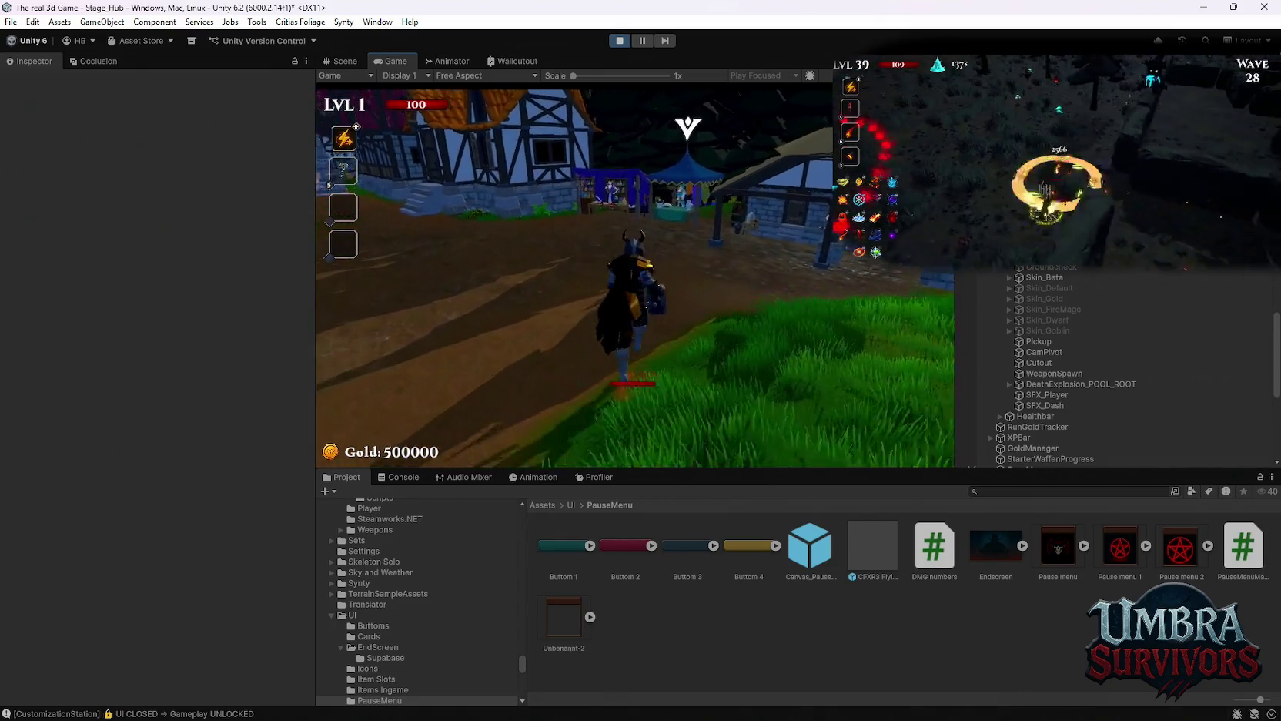
{"action": "key", "text": "w"}
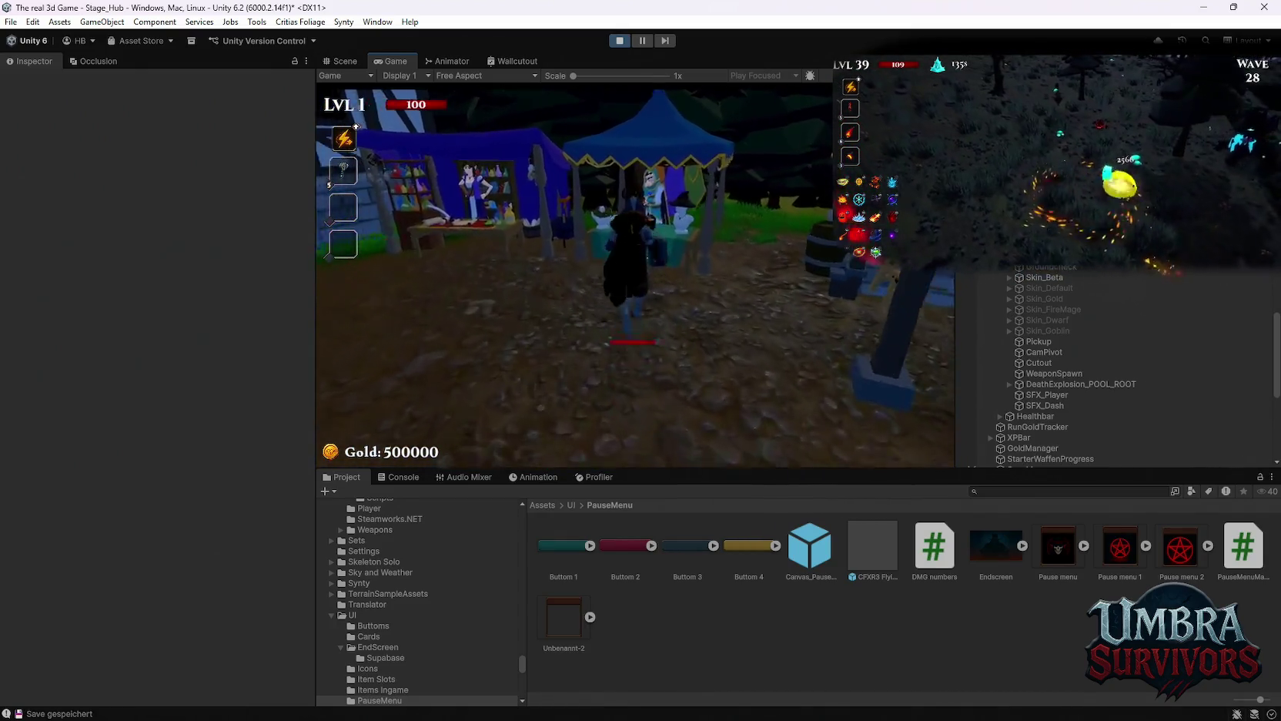
{"action": "key", "text": "e"}
{"action": "key", "text": "Escape"}
{"action": "key", "text": "Escape"}
{"action": "key", "text": "s"}
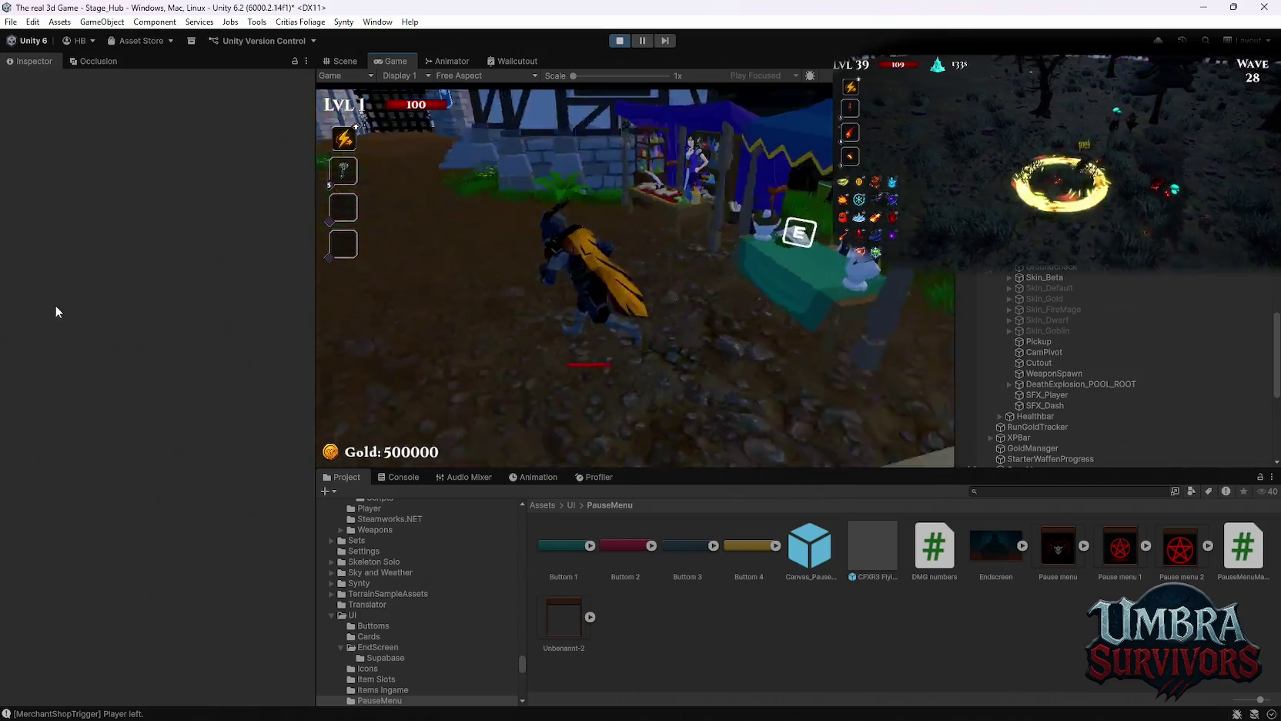
{"action": "key", "text": "Escape"}
{"action": "left_click", "coordinate": [623, 304]}
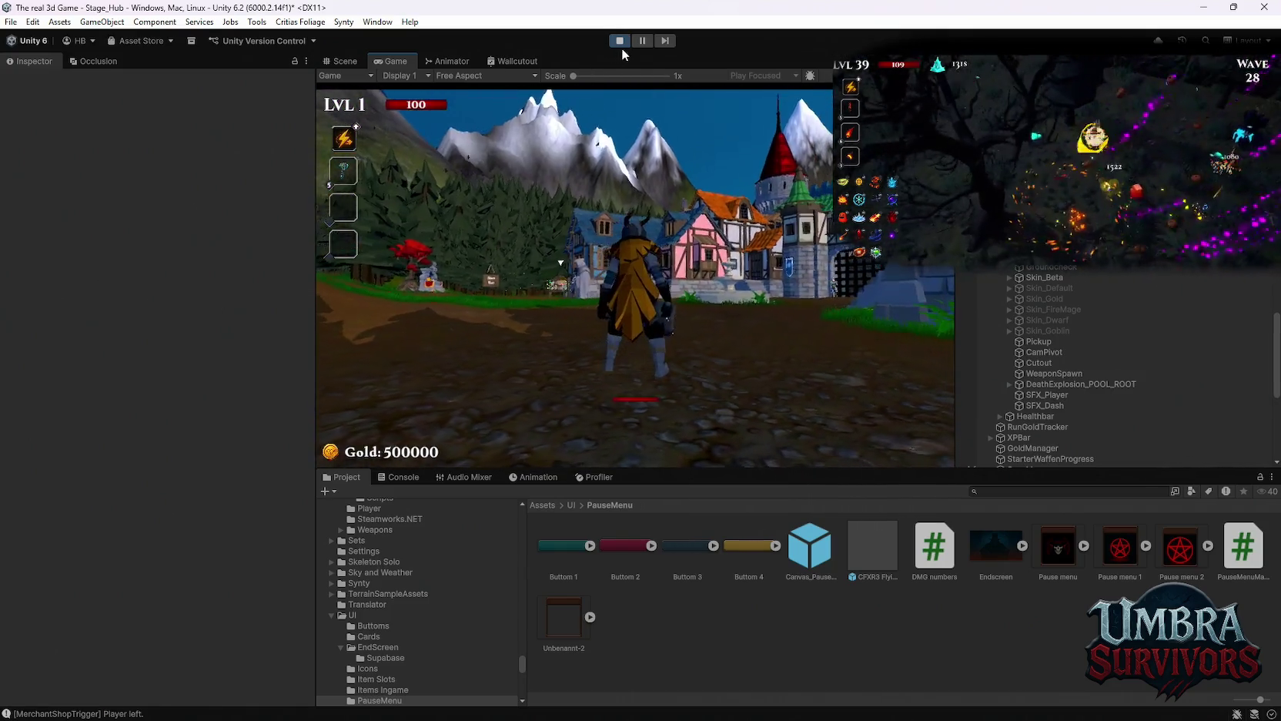
{"action": "left_click", "coordinate": [620, 41]}
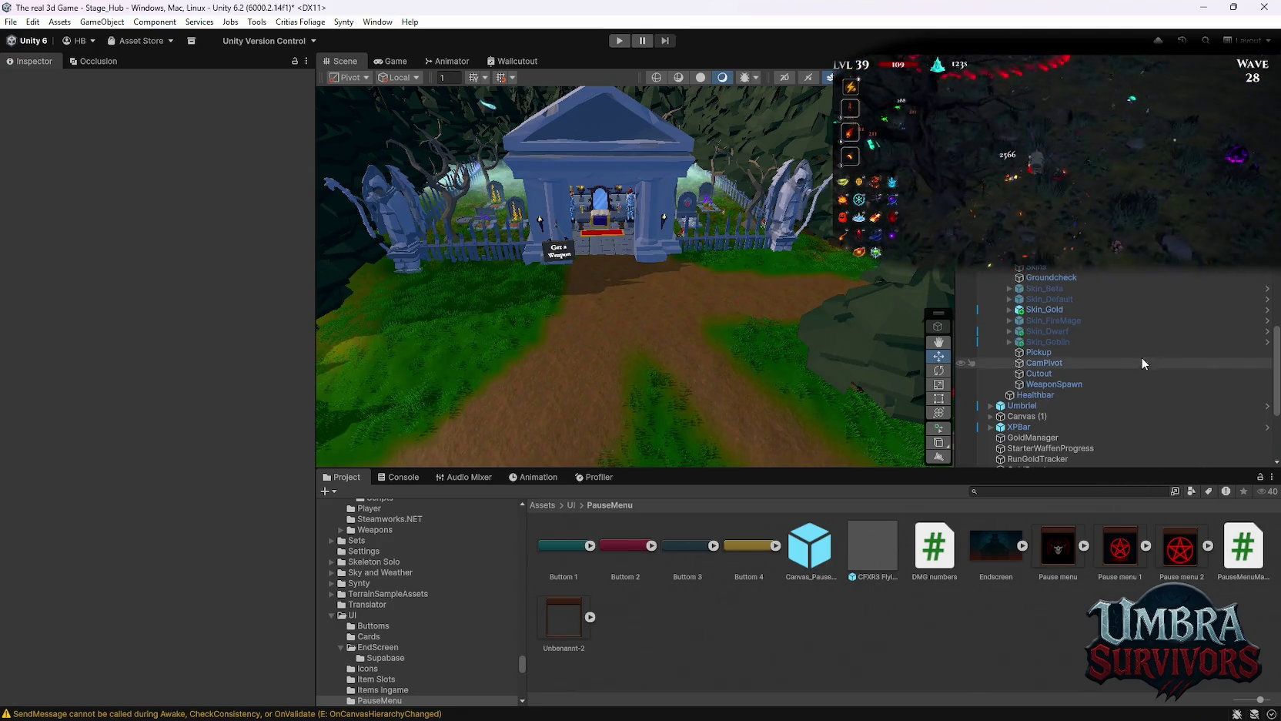
Select the Player object and expand its Player Interactor component.
{"action": "scroll", "coordinate": [1132, 346], "scroll_direction": "up", "scroll_amount": 3}
{"action": "left_click", "coordinate": [1027, 336]}
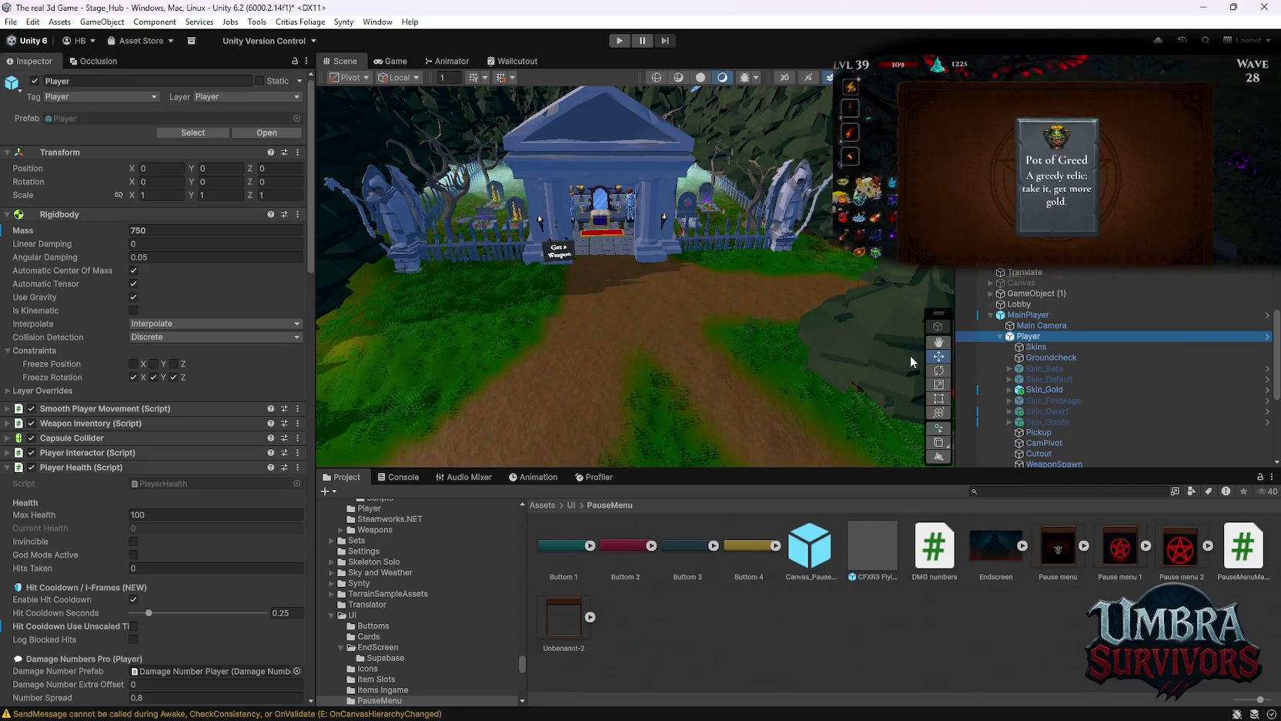
{"action": "scroll", "coordinate": [227, 356], "scroll_direction": "down", "scroll_amount": 1}
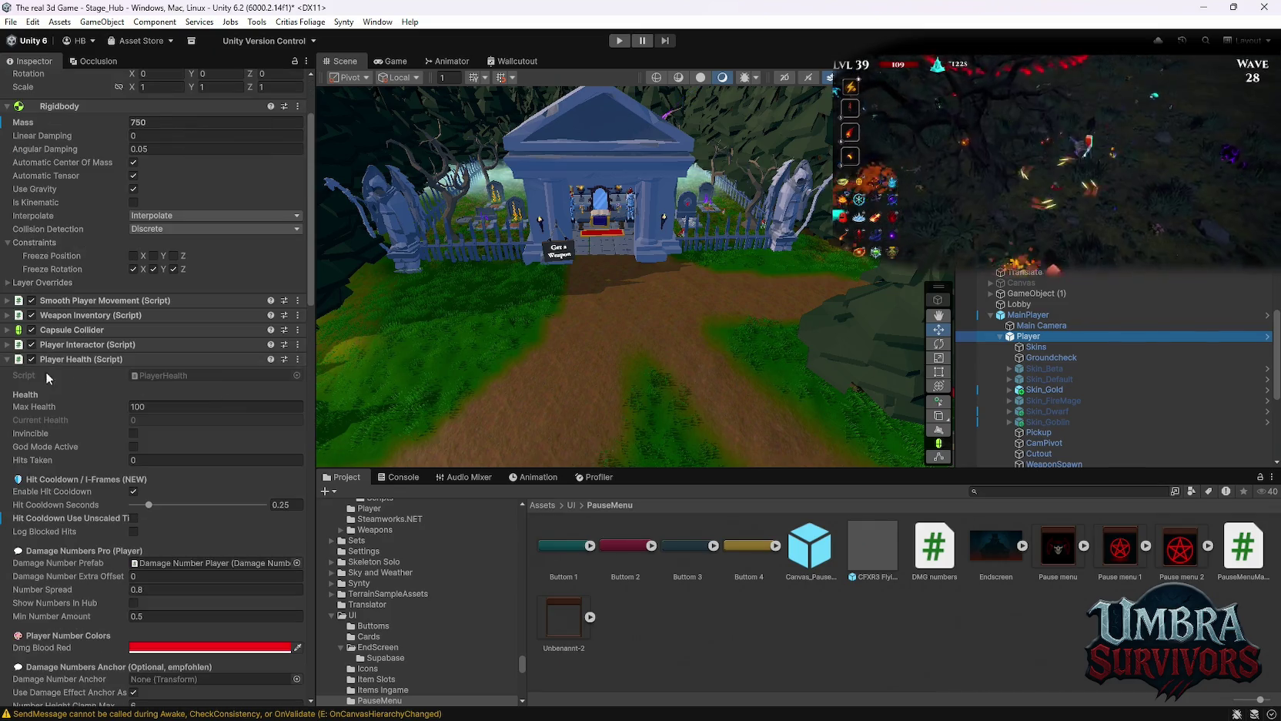
{"action": "left_click", "coordinate": [8, 345]}
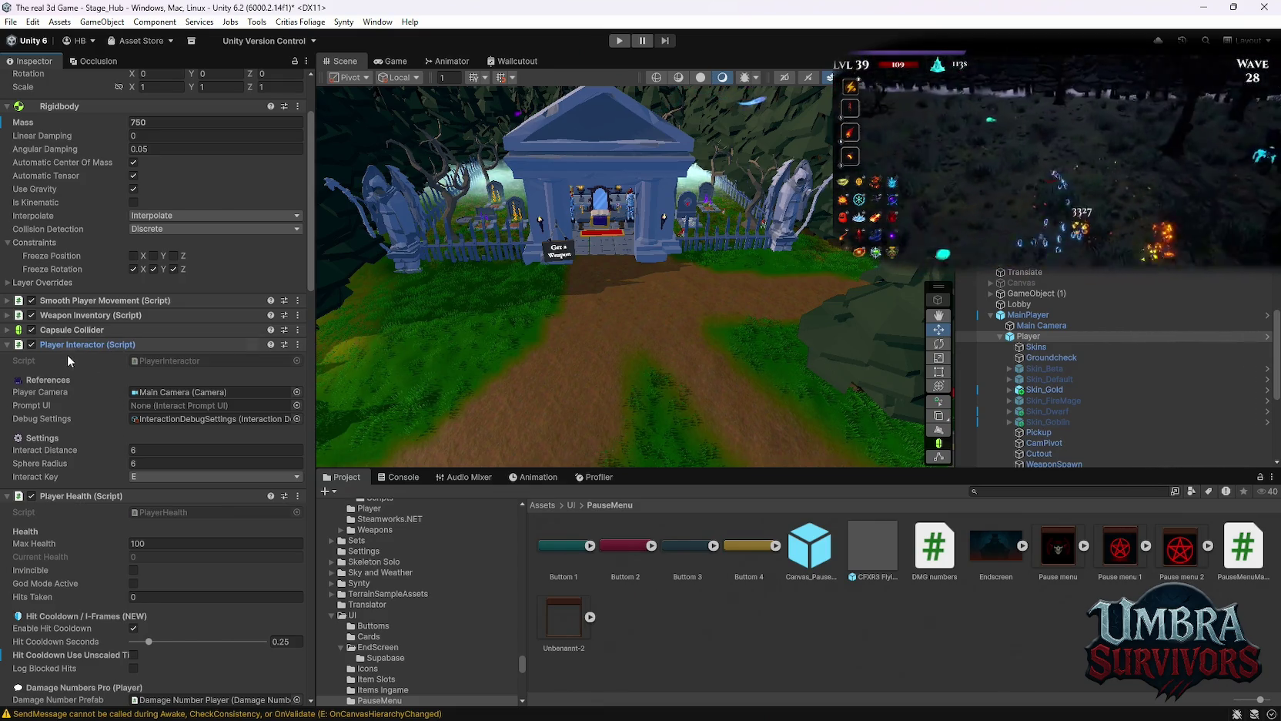
Review the Player Health overrides: Skin_Dwarf 300 and Skin_Goblin 35, then collapse Player Health.
{"action": "scroll", "coordinate": [86, 390], "scroll_direction": "down", "scroll_amount": 3}
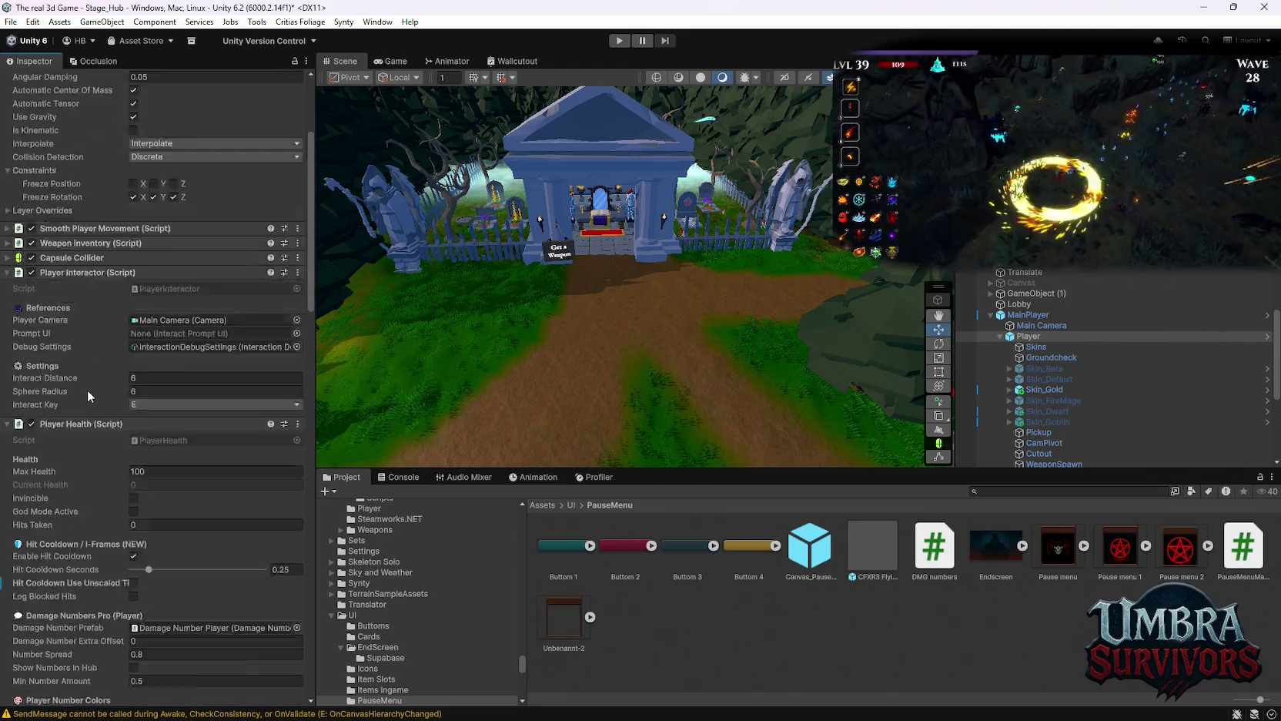
{"action": "scroll", "coordinate": [86, 390], "scroll_direction": "down", "scroll_amount": 20}
{"action": "scroll", "coordinate": [78, 387], "scroll_direction": "down", "scroll_amount": 20}
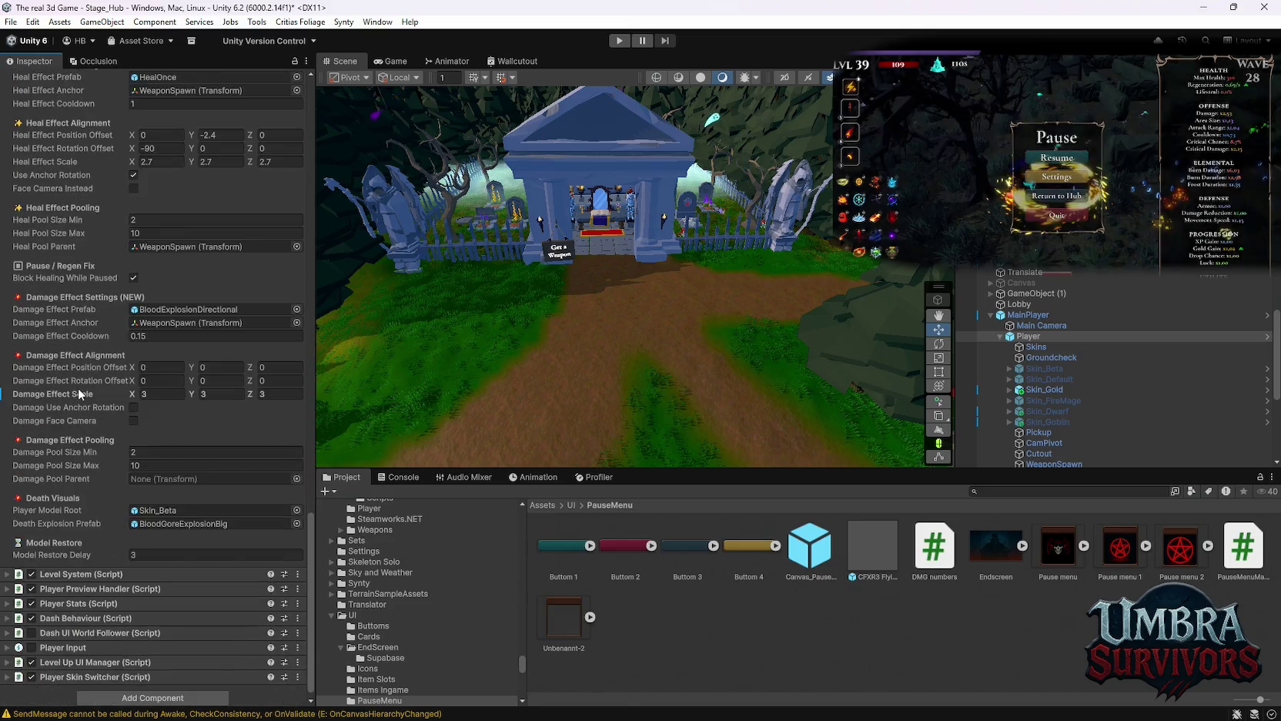
{"action": "scroll", "coordinate": [76, 403], "scroll_direction": "up", "scroll_amount": 9}
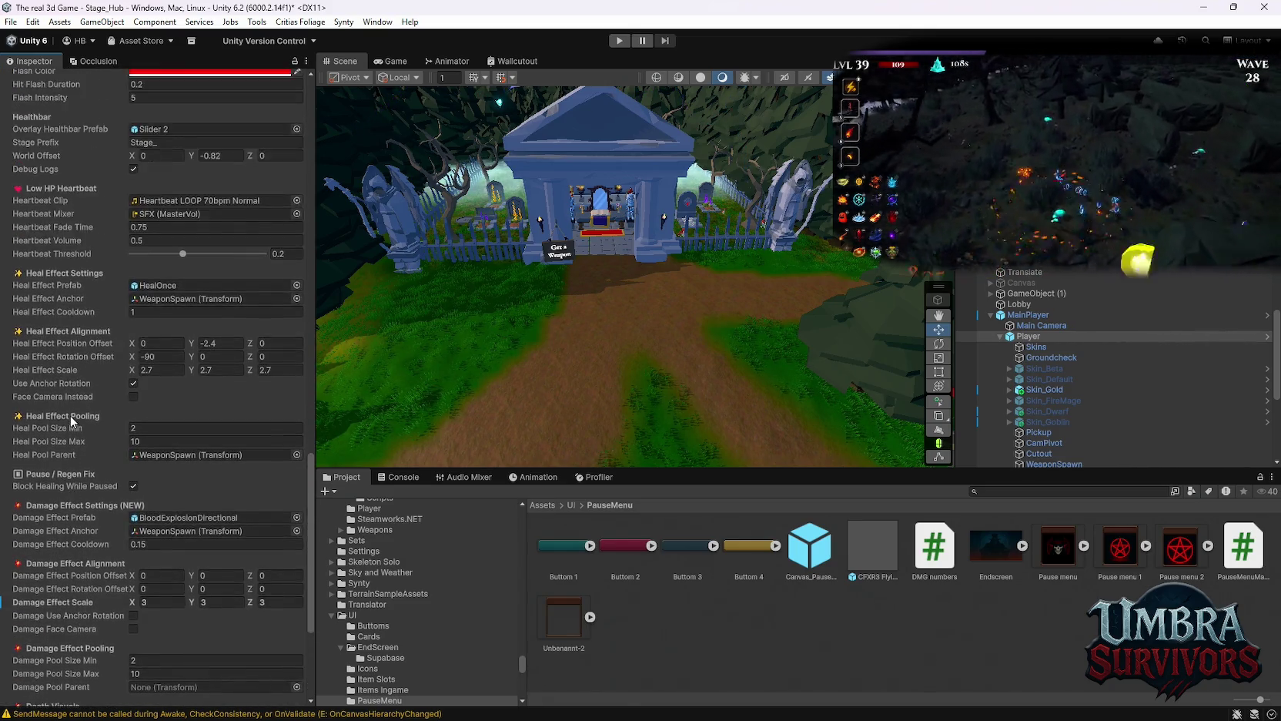
{"action": "scroll", "coordinate": [70, 416], "scroll_direction": "up", "scroll_amount": 6}
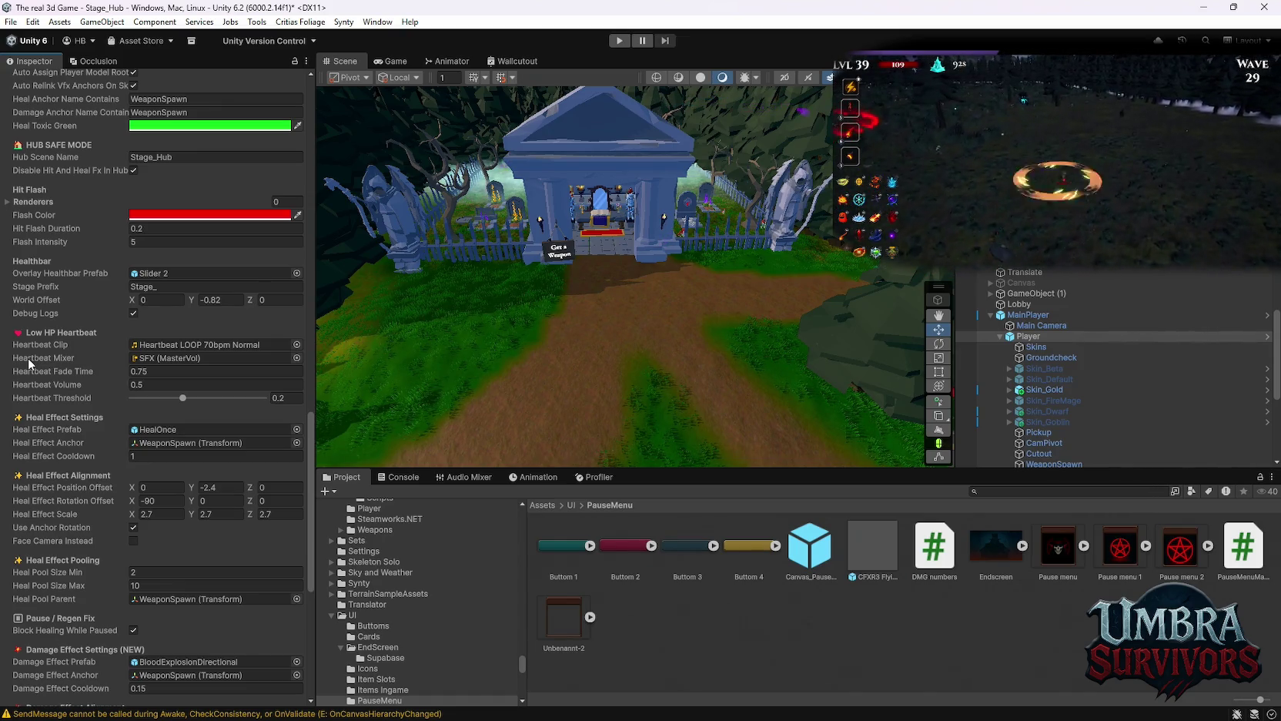
{"action": "scroll", "coordinate": [166, 447], "scroll_direction": "down", "scroll_amount": 3}
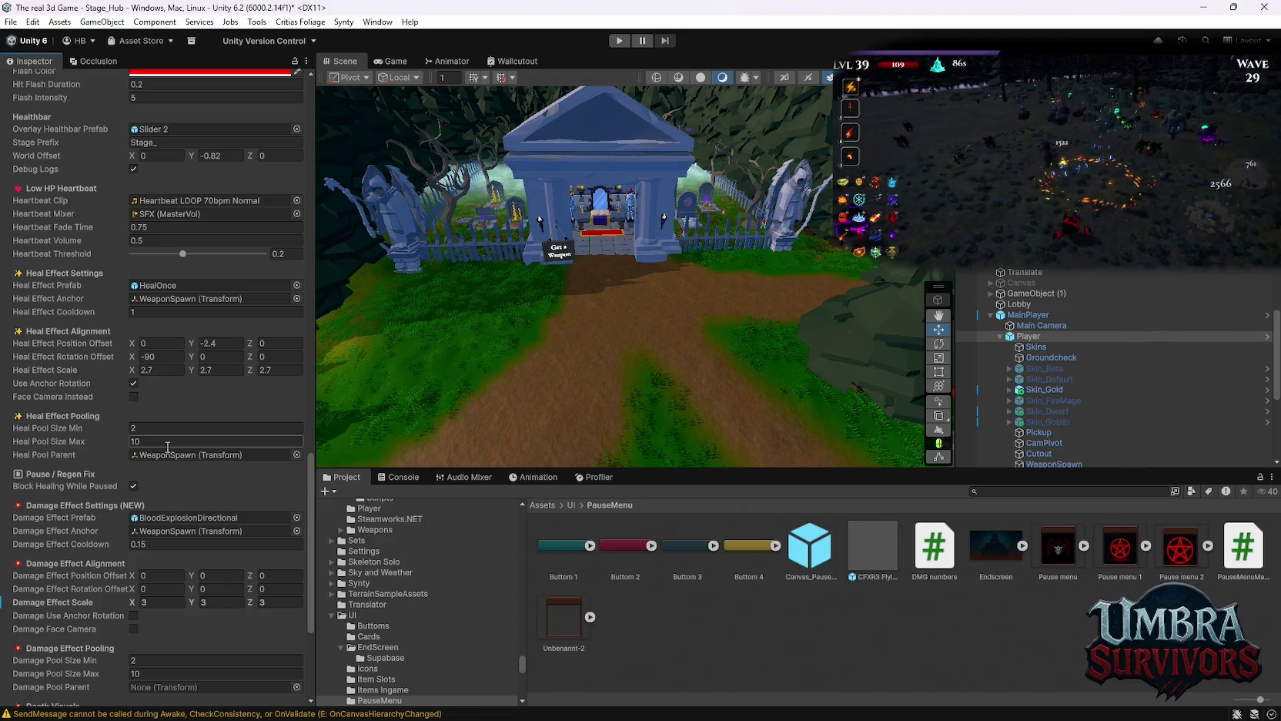
{"action": "scroll", "coordinate": [202, 442], "scroll_direction": "down", "scroll_amount": 5}
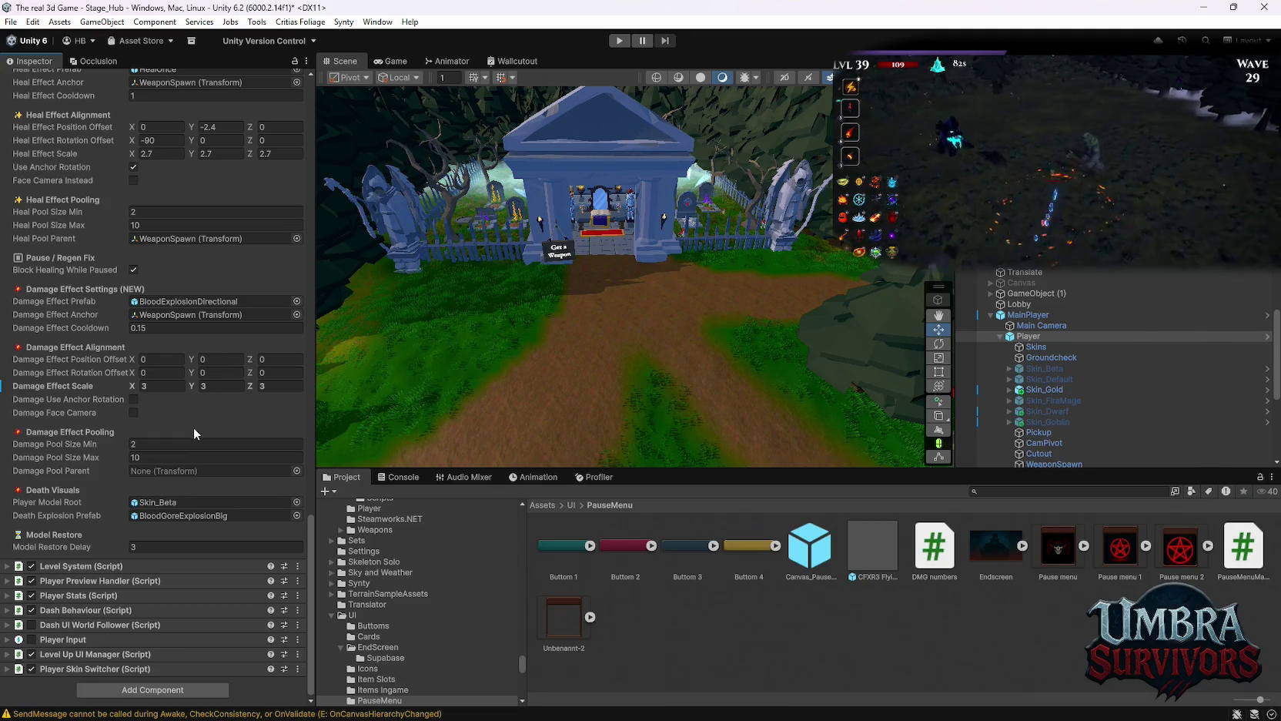
{"action": "scroll", "coordinate": [194, 432], "scroll_direction": "up", "scroll_amount": 15}
{"action": "scroll", "coordinate": [200, 487], "scroll_direction": "up", "scroll_amount": 20}
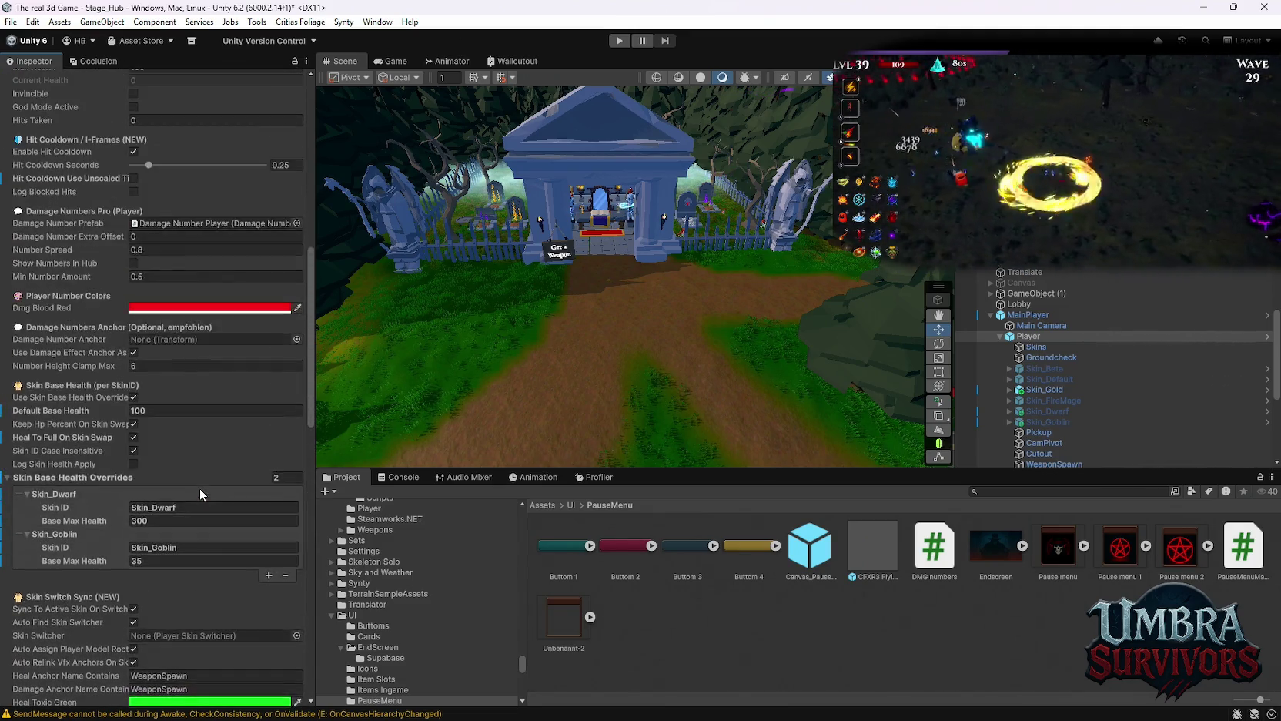
{"action": "left_click", "coordinate": [6, 454]}
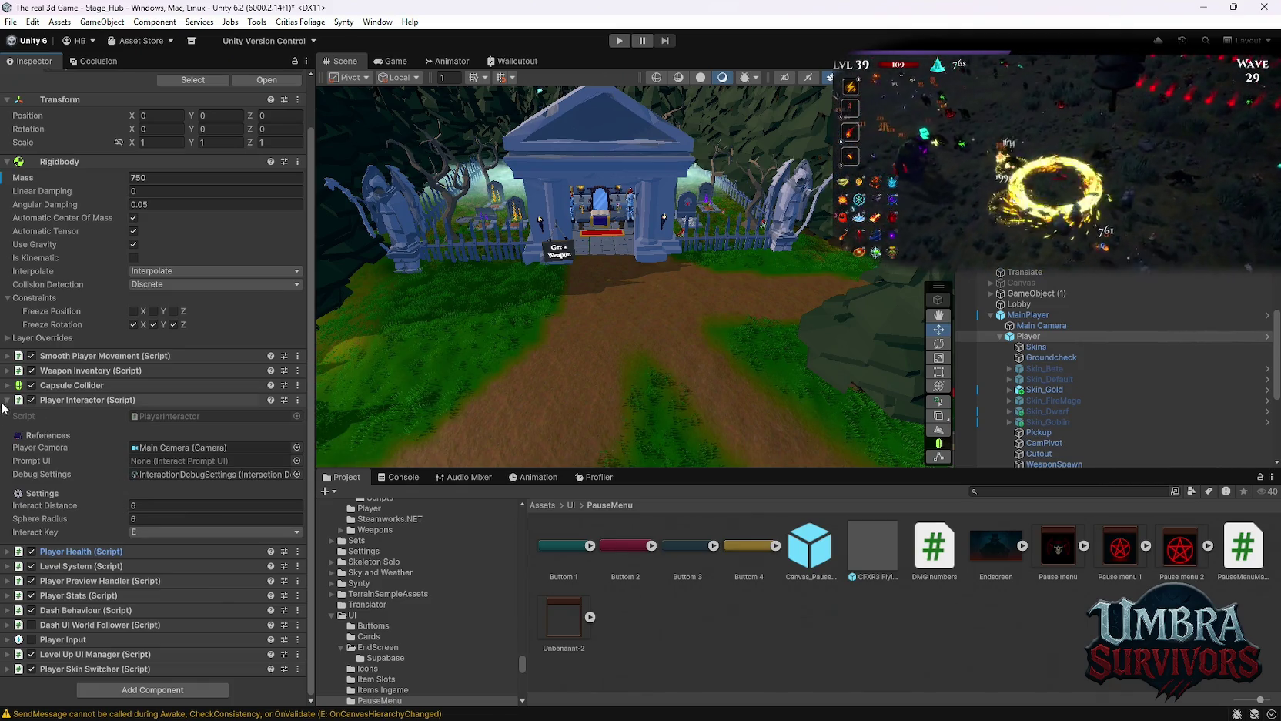
Collapse the Player Interactor and Player Preview Handler components.
{"action": "left_click", "coordinate": [54, 399]}
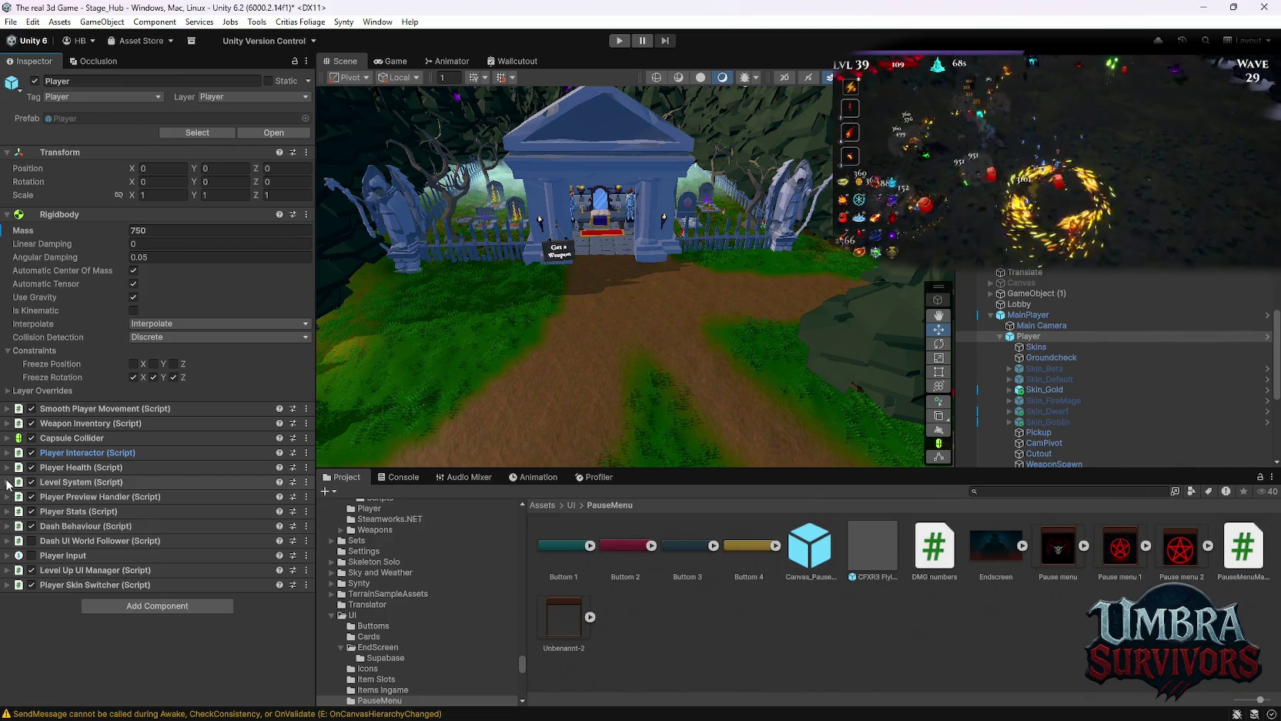
{"action": "left_click", "coordinate": [7, 497]}
{"action": "left_click", "coordinate": [6, 497]}
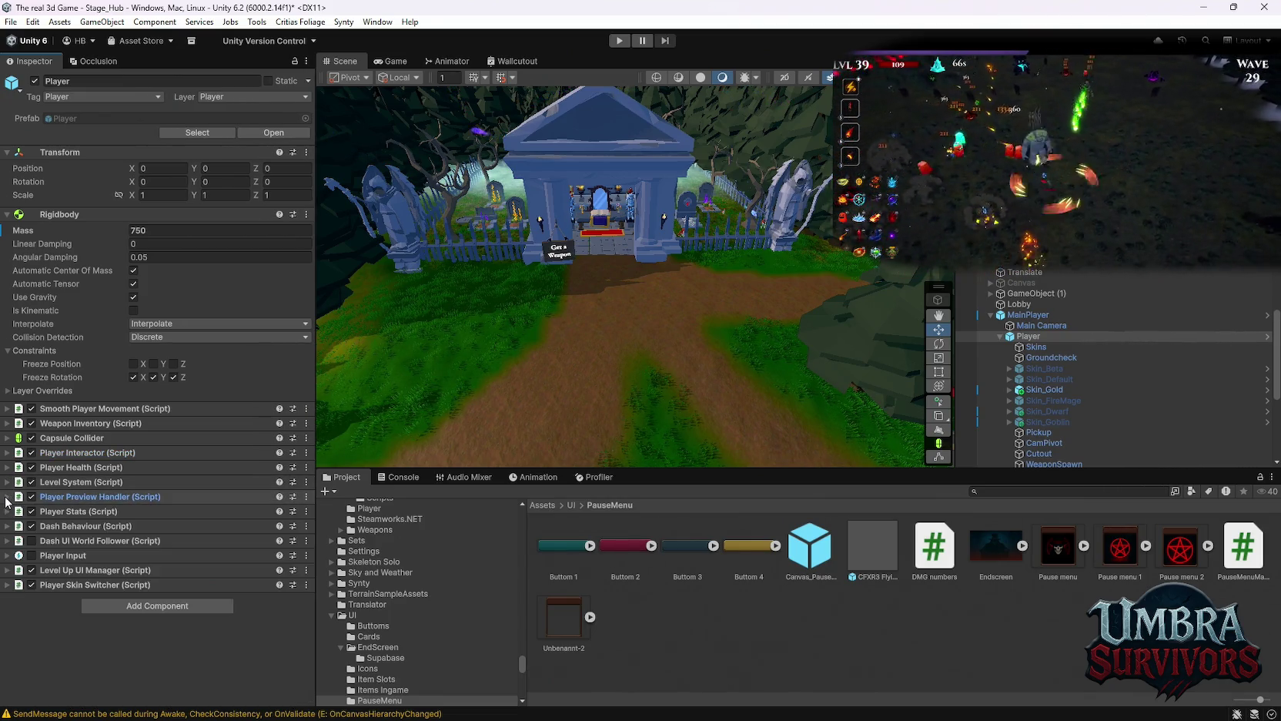
{"action": "left_click", "coordinate": [8, 453]}
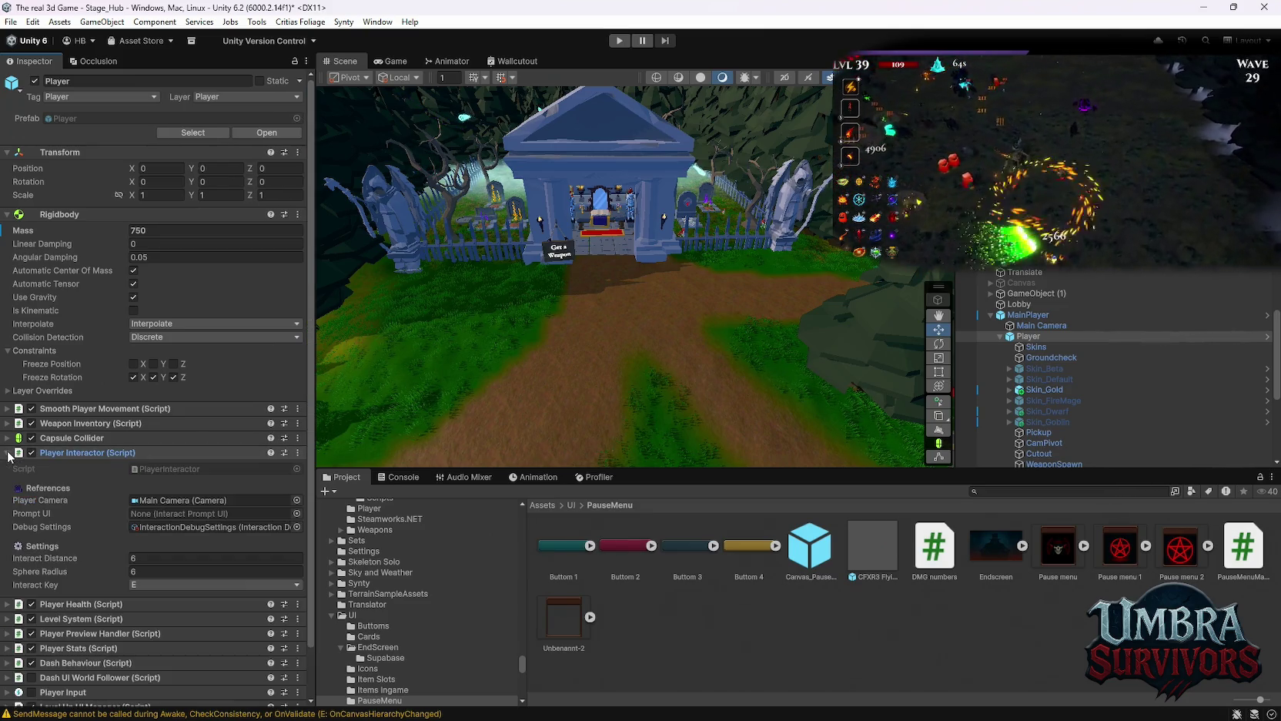
{"action": "left_click", "coordinate": [8, 452]}
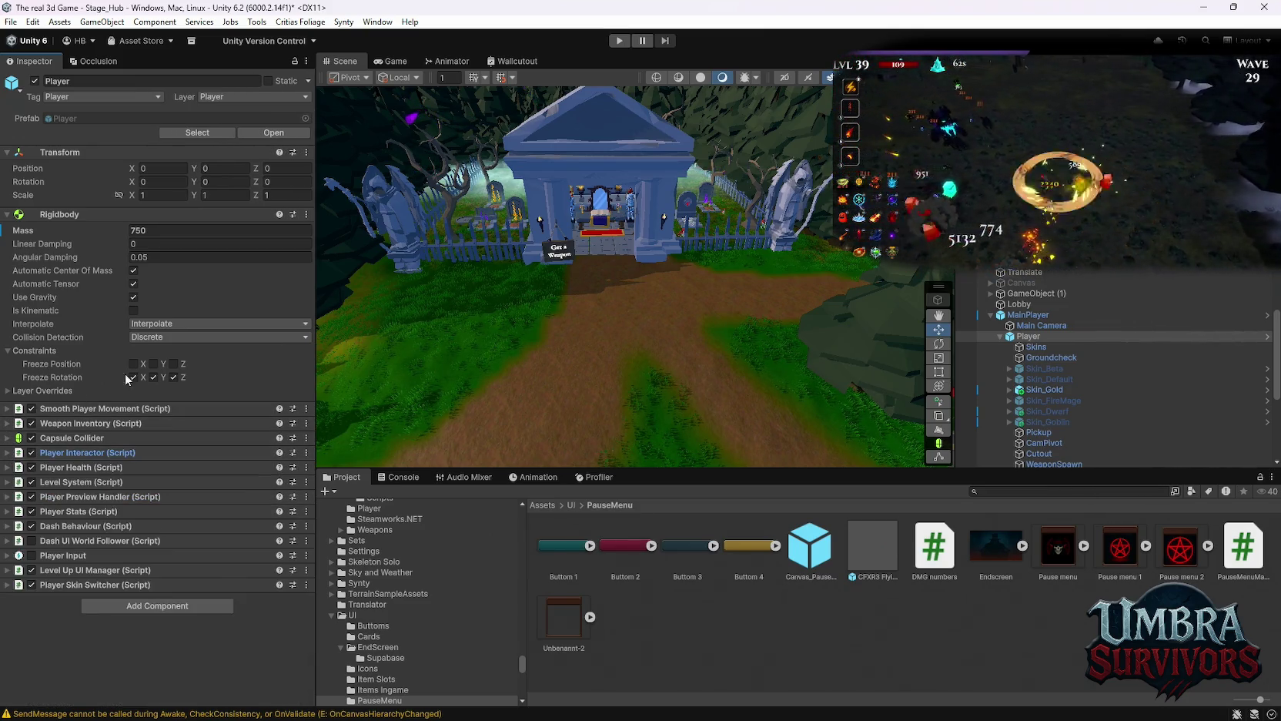
Filter the Hierarchy by 'Player' and select the PauseTrigger object.
{"action": "scroll", "coordinate": [1067, 345], "scroll_direction": "up", "scroll_amount": 3}
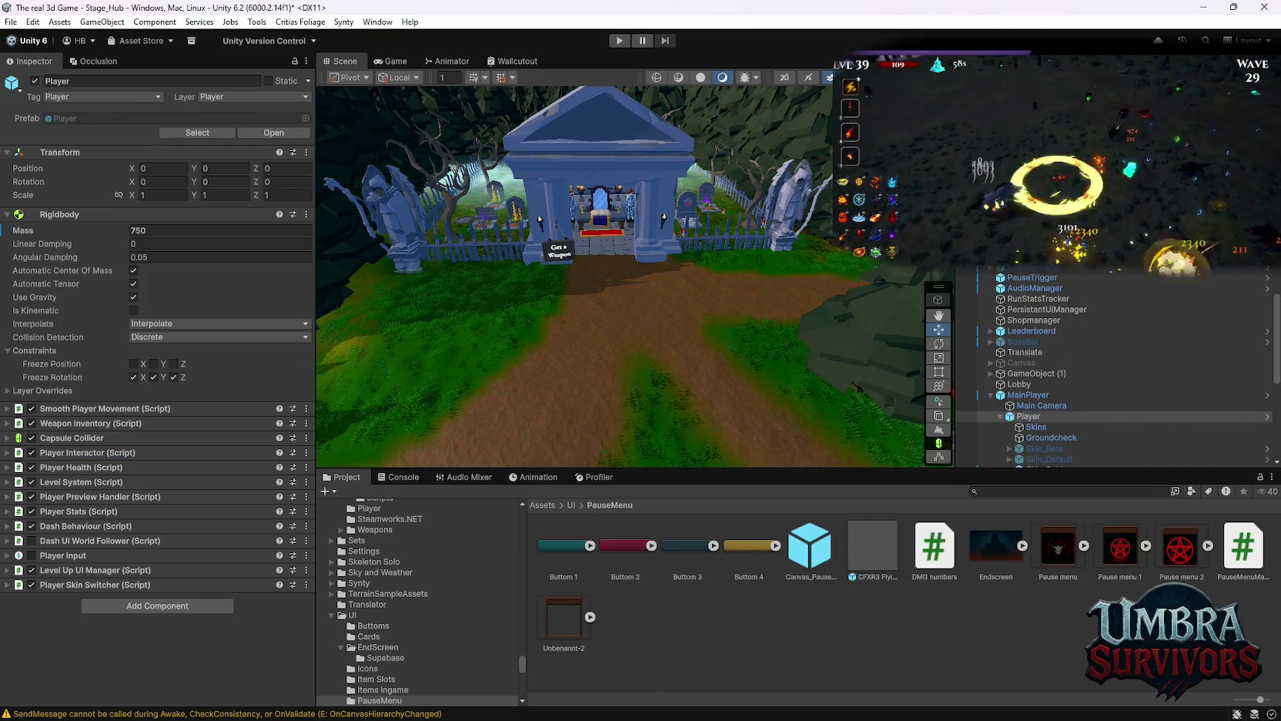
{"action": "type", "text": "Player"}
{"action": "left_click", "coordinate": [709, 296]}
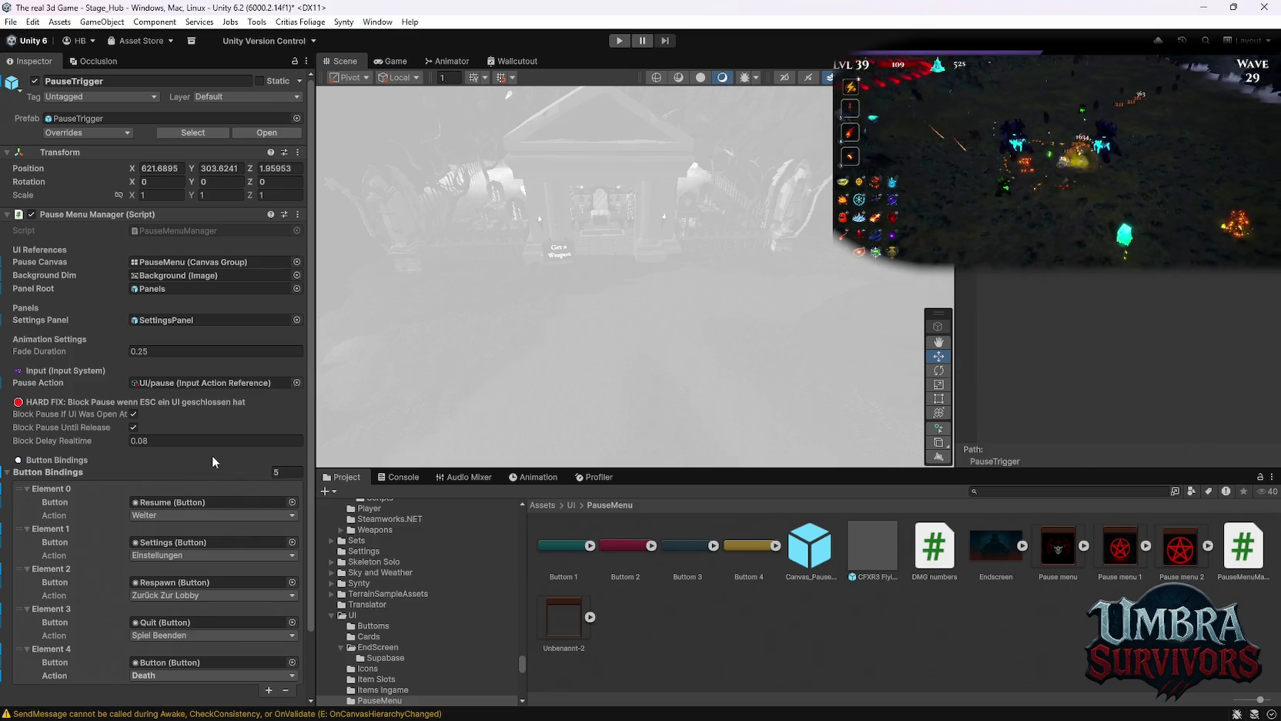
Clear PauseTrigger's Pause Action reference to None and enter Play mode.
{"action": "key", "text": "Escape"}
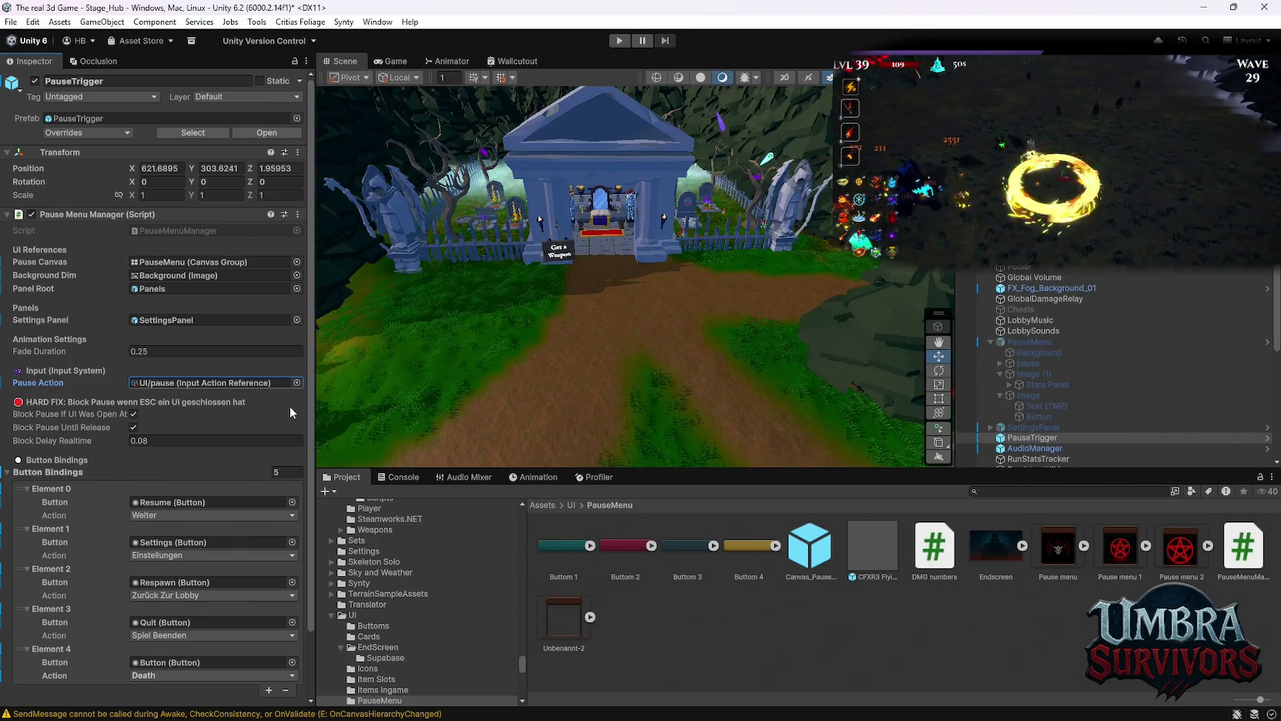
{"action": "key", "text": "Delete"}
{"action": "left_click", "coordinate": [619, 40]}
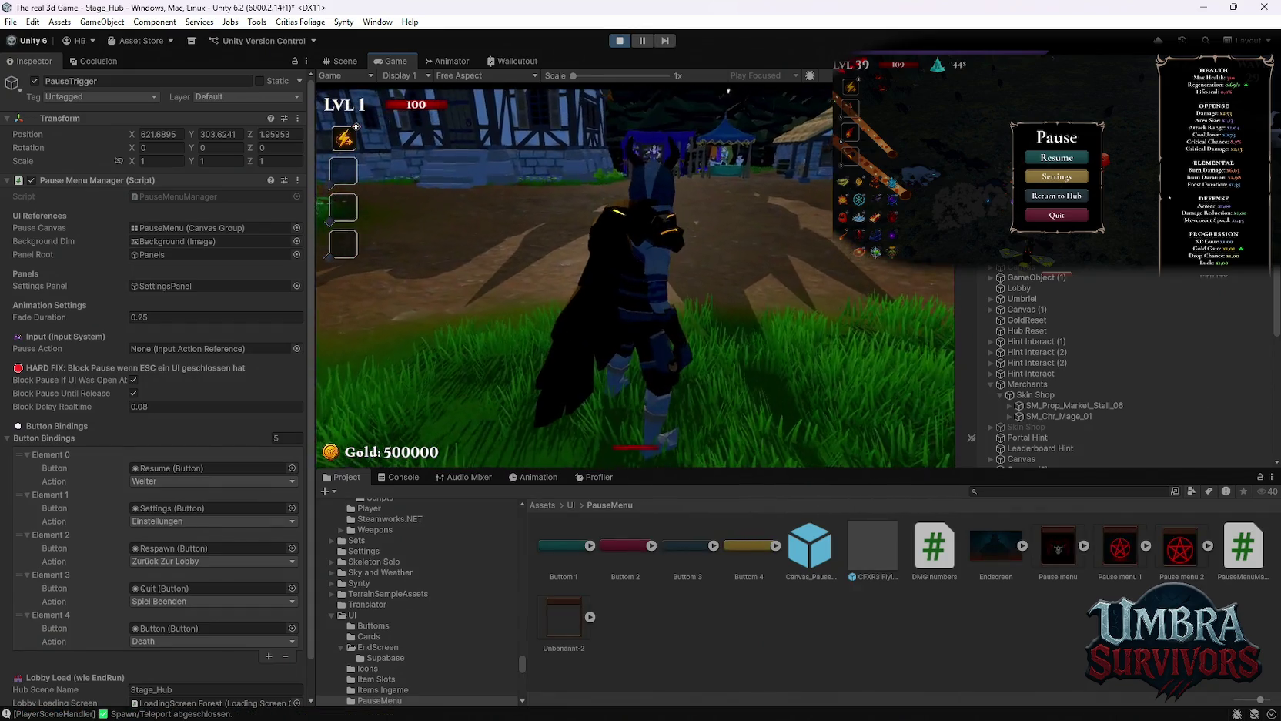
Open the in-game pause menu with Esc and resume the game.
{"action": "key", "text": "Escape"}
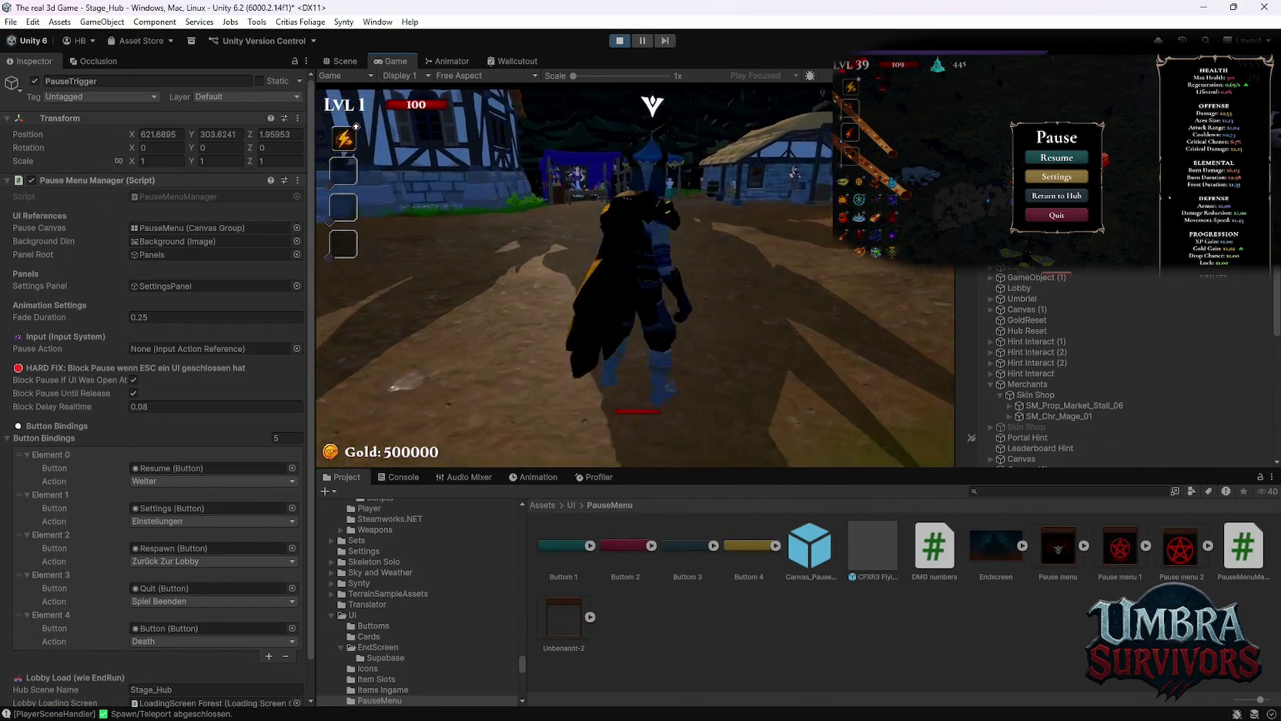
{"action": "key", "text": "Escape"}
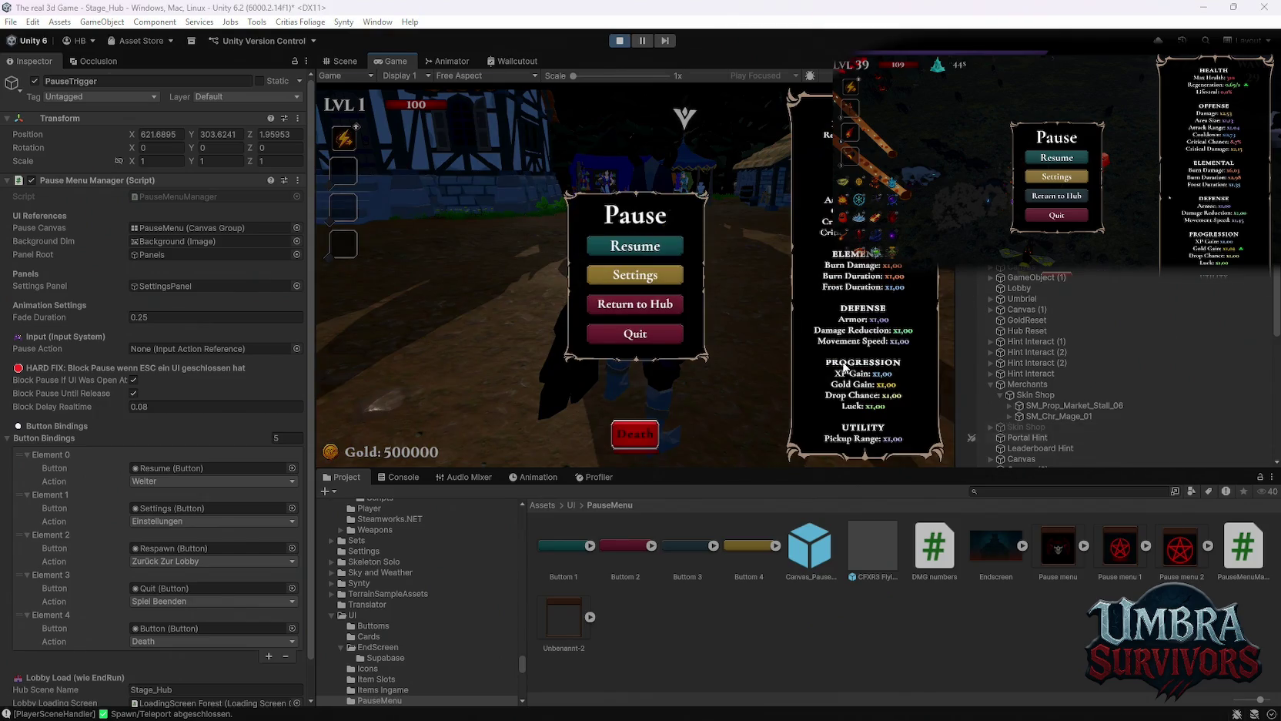
{"action": "key", "text": "alt+Tab"}
{"action": "key", "text": "Escape"}
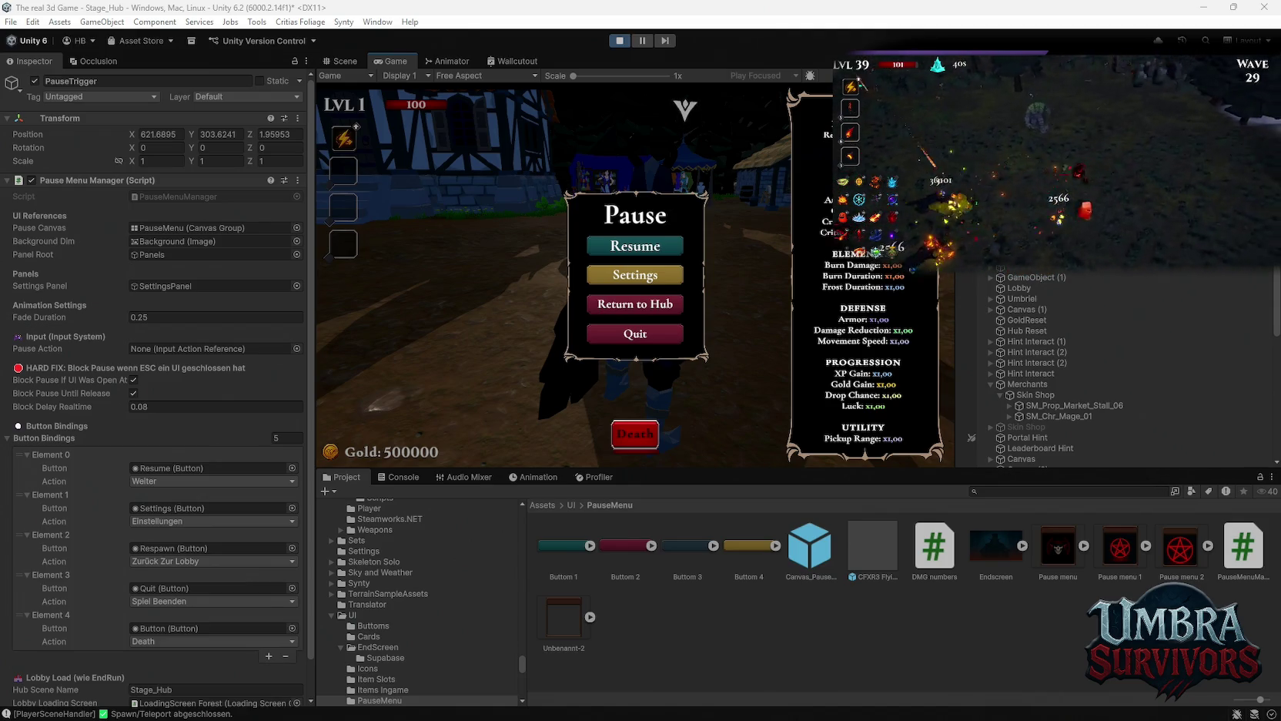
{"action": "left_click", "coordinate": [603, 244]}
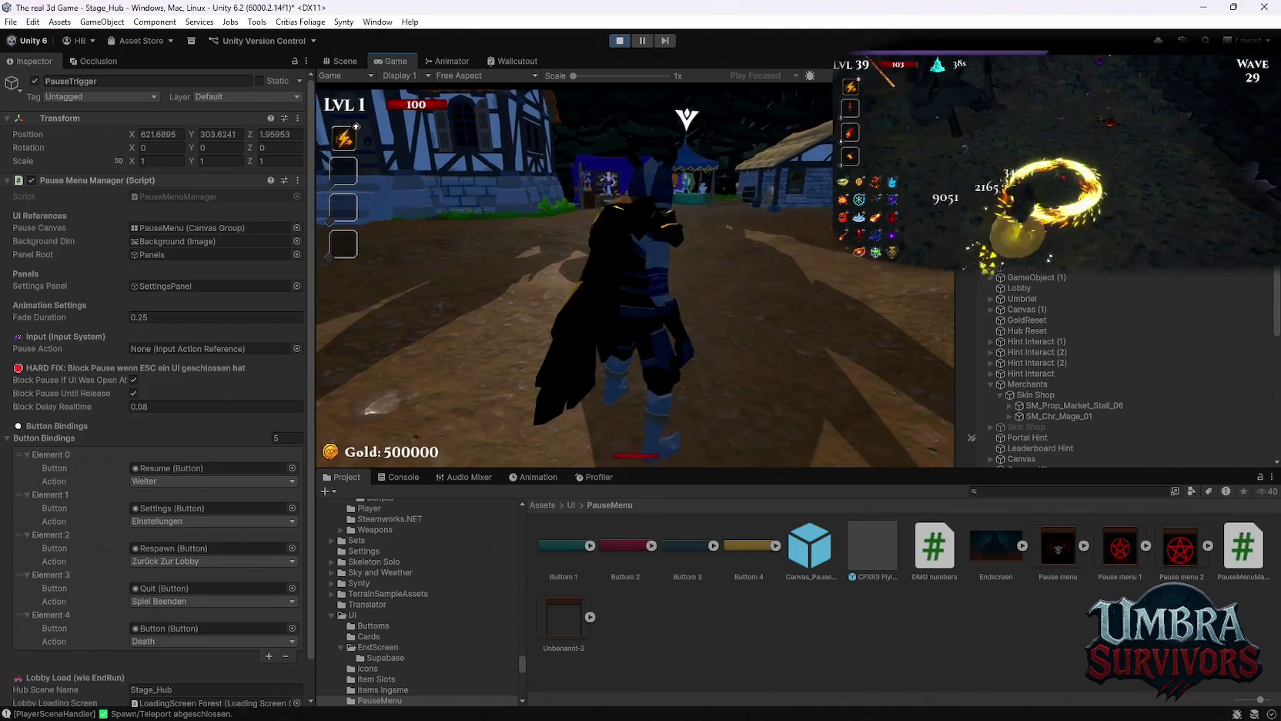
Retest the pause menu's Resume and Settings options, check the Console, then stop Play mode.
{"action": "key", "text": "Escape"}
{"action": "left_click", "coordinate": [402, 477]}
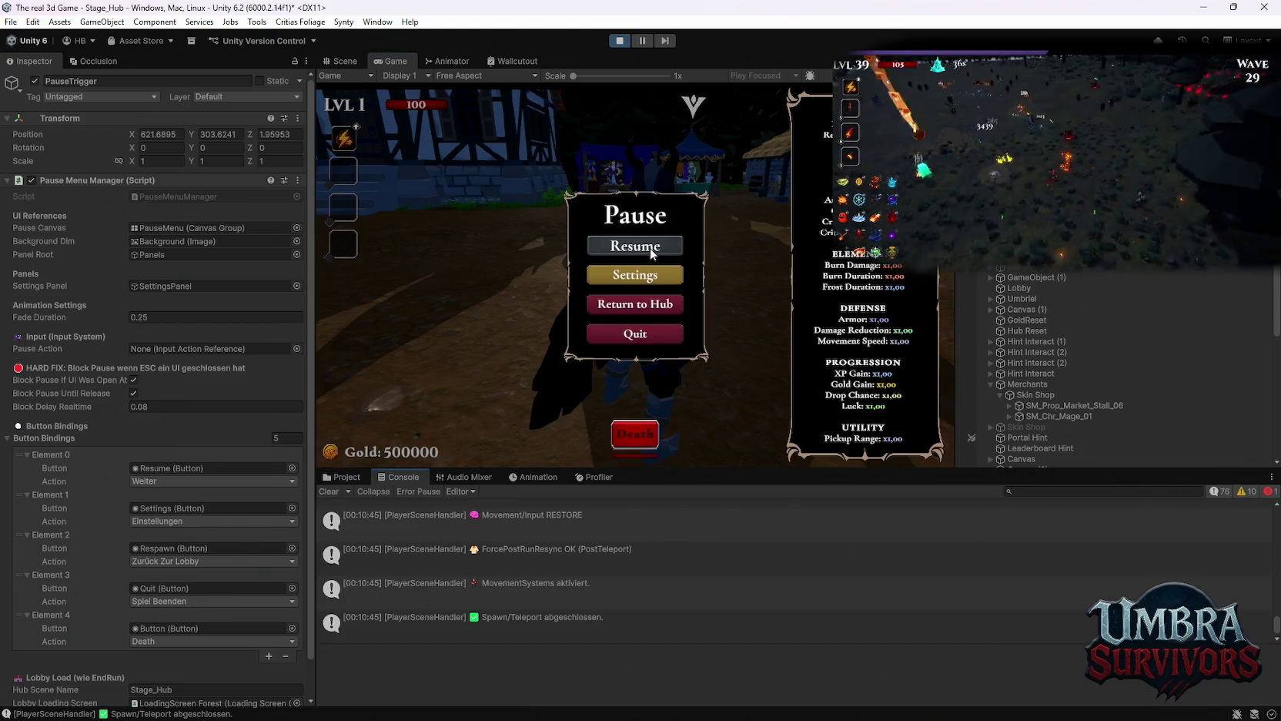
{"action": "left_click", "coordinate": [645, 245]}
{"action": "key", "text": "Escape"}
{"action": "left_click", "coordinate": [636, 275]}
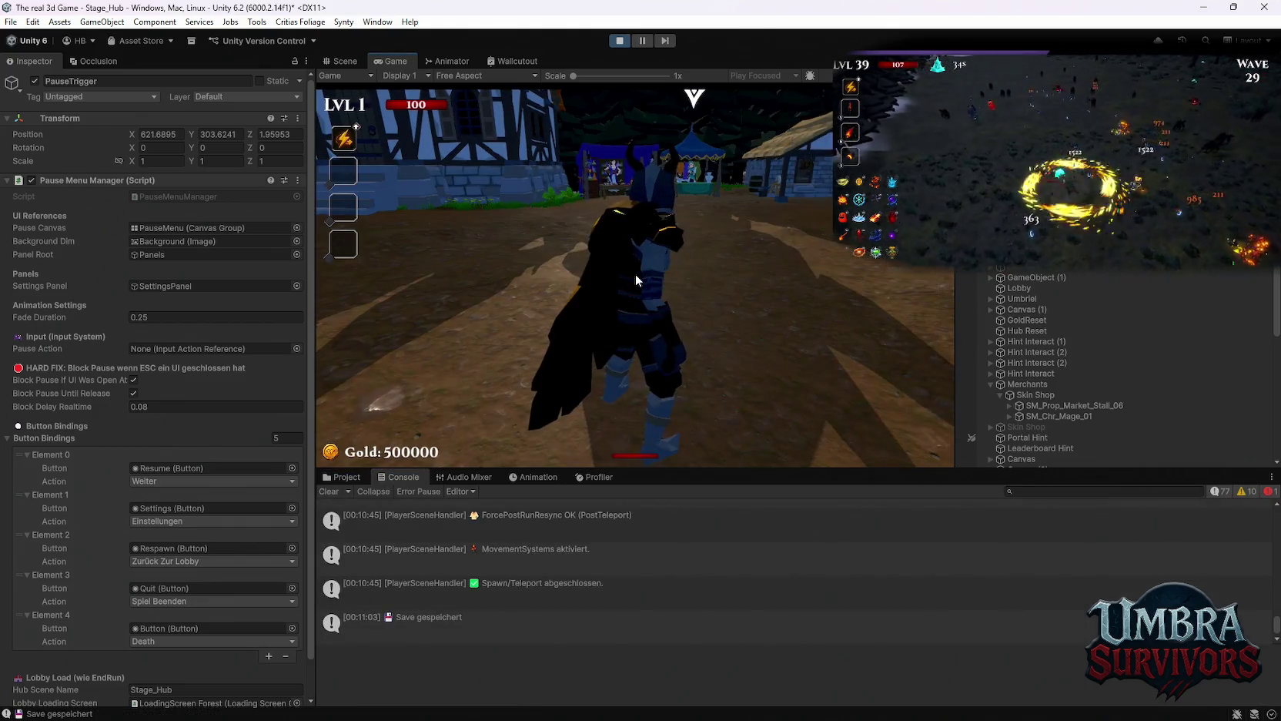
{"action": "key", "text": "Escape"}
{"action": "key", "text": "Escape"}
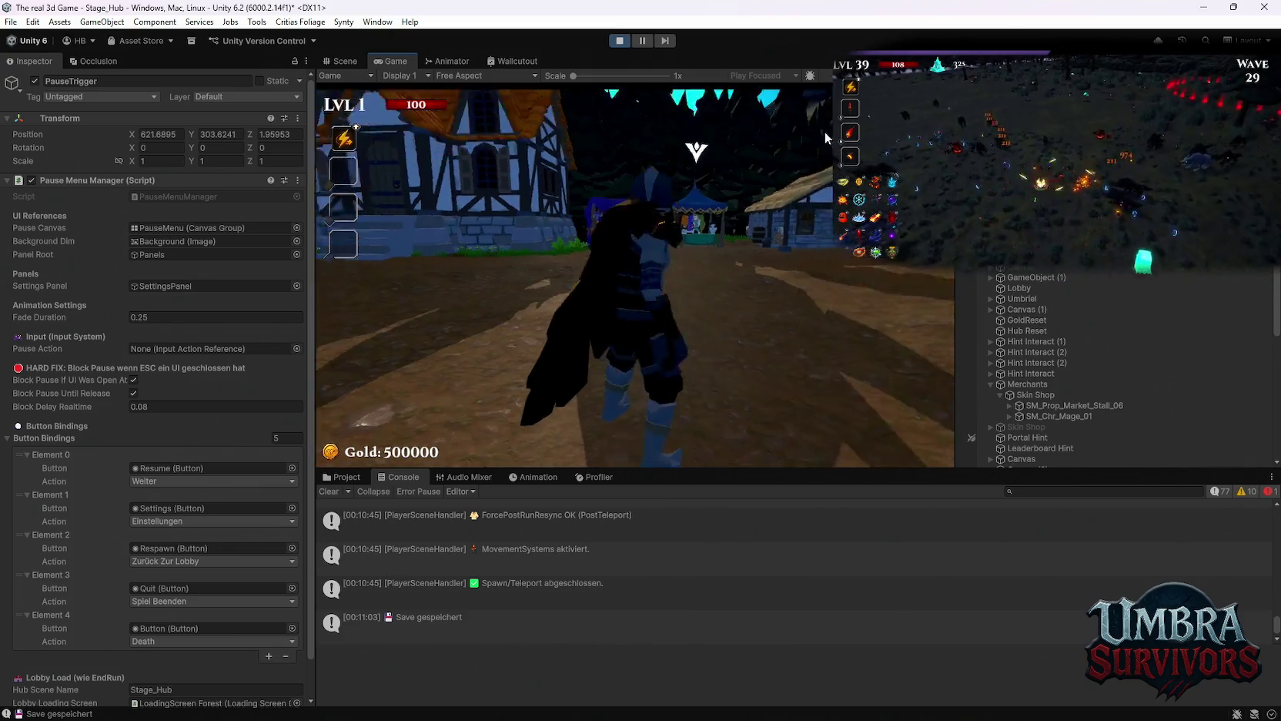
{"action": "key", "text": "Escape"}
{"action": "left_click", "coordinate": [665, 243]}
{"action": "left_click", "coordinate": [620, 41]}
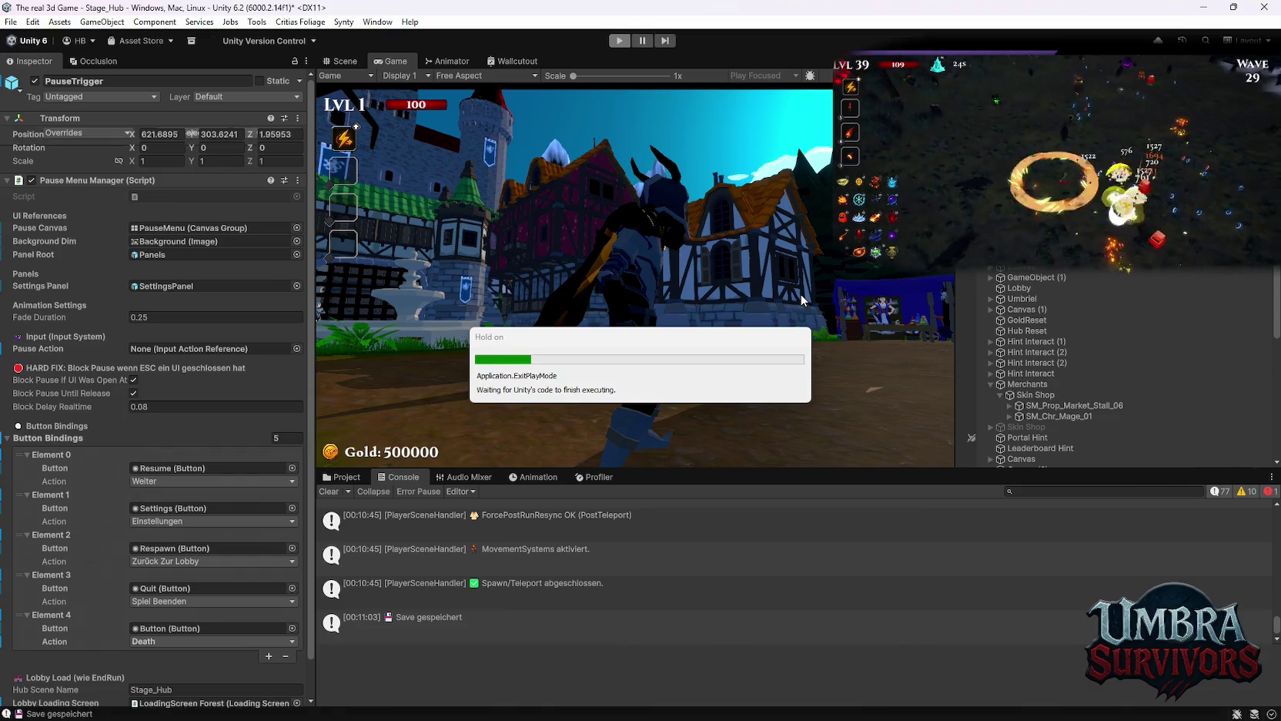
Select SettingsPanel and uncheck Show Countdown On Button in its Settings Menu script.
{"action": "scroll", "coordinate": [1114, 335], "scroll_direction": "up", "scroll_amount": 2}
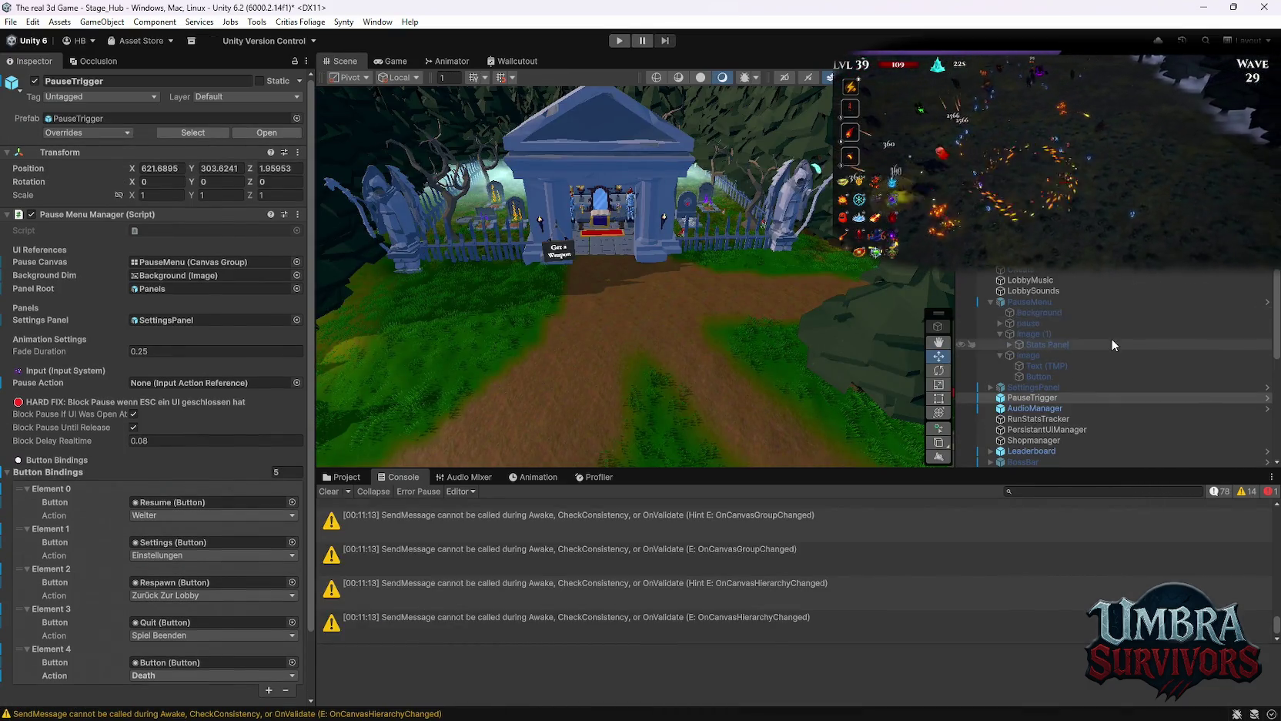
{"action": "left_click", "coordinate": [1049, 301]}
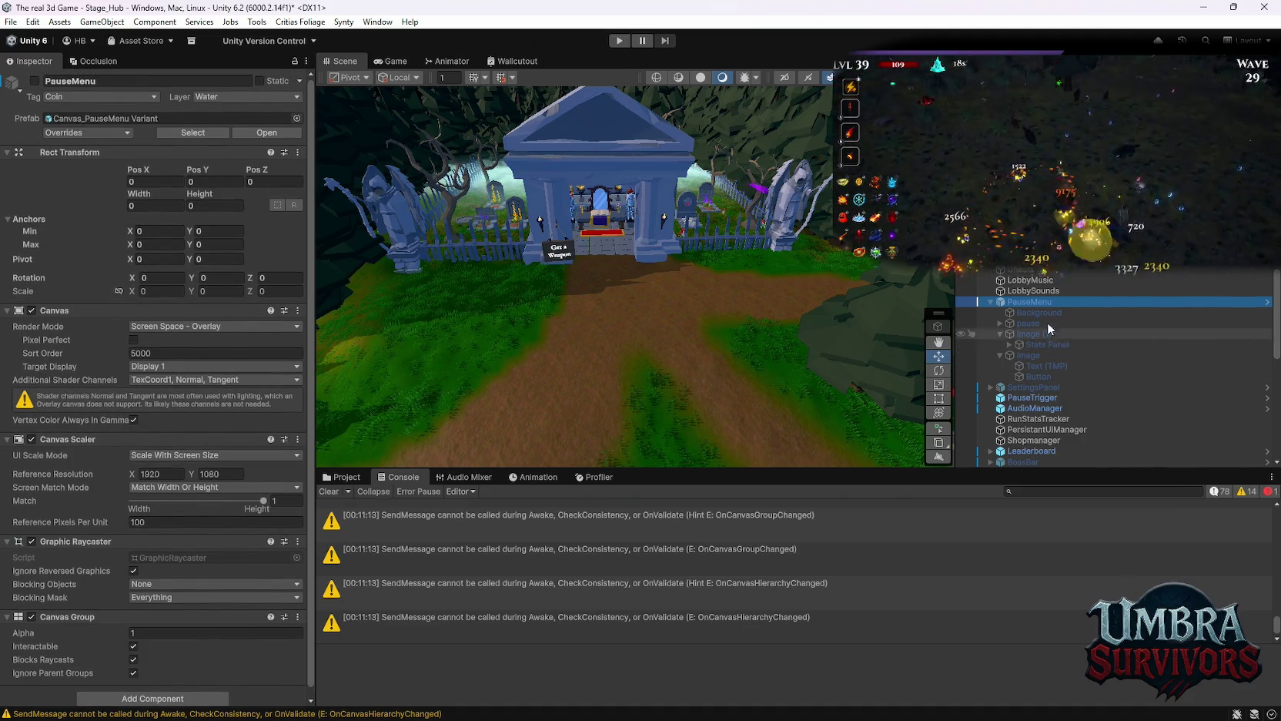
{"action": "left_click", "coordinate": [1031, 396]}
{"action": "left_click", "coordinate": [1029, 388]}
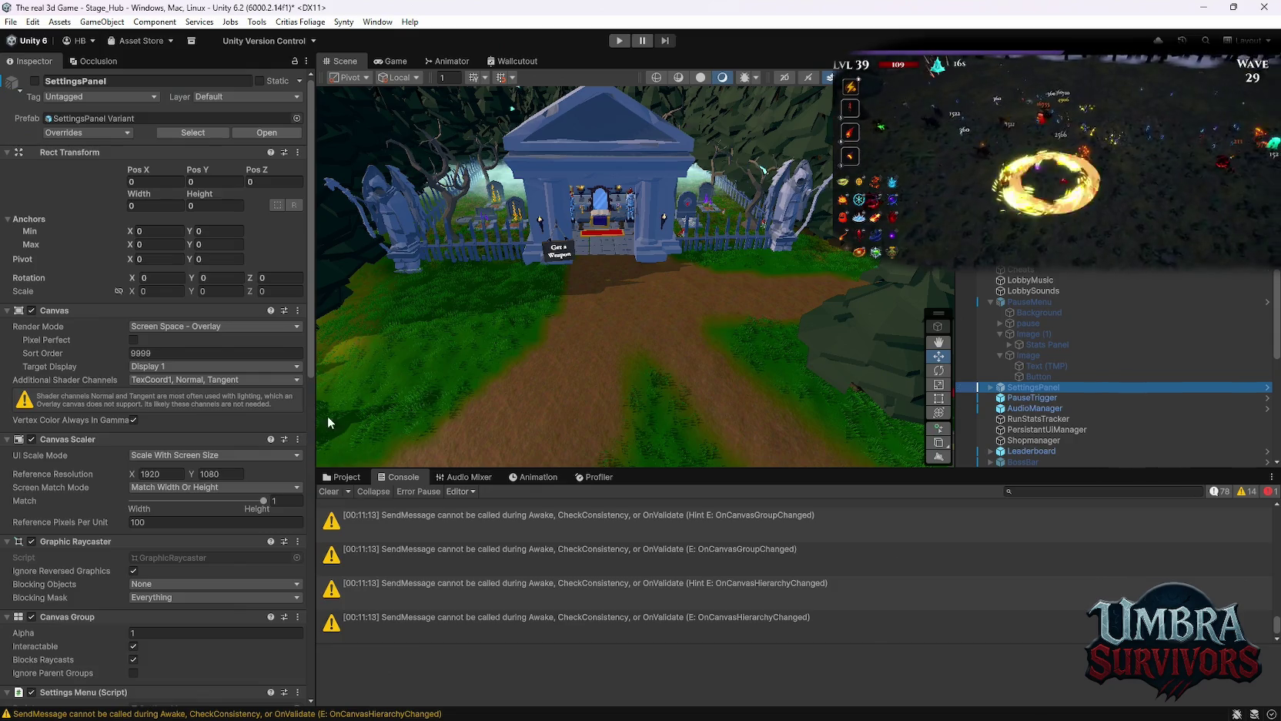
{"action": "scroll", "coordinate": [188, 426], "scroll_direction": "down", "scroll_amount": 10}
{"action": "scroll", "coordinate": [187, 420], "scroll_direction": "down", "scroll_amount": 5}
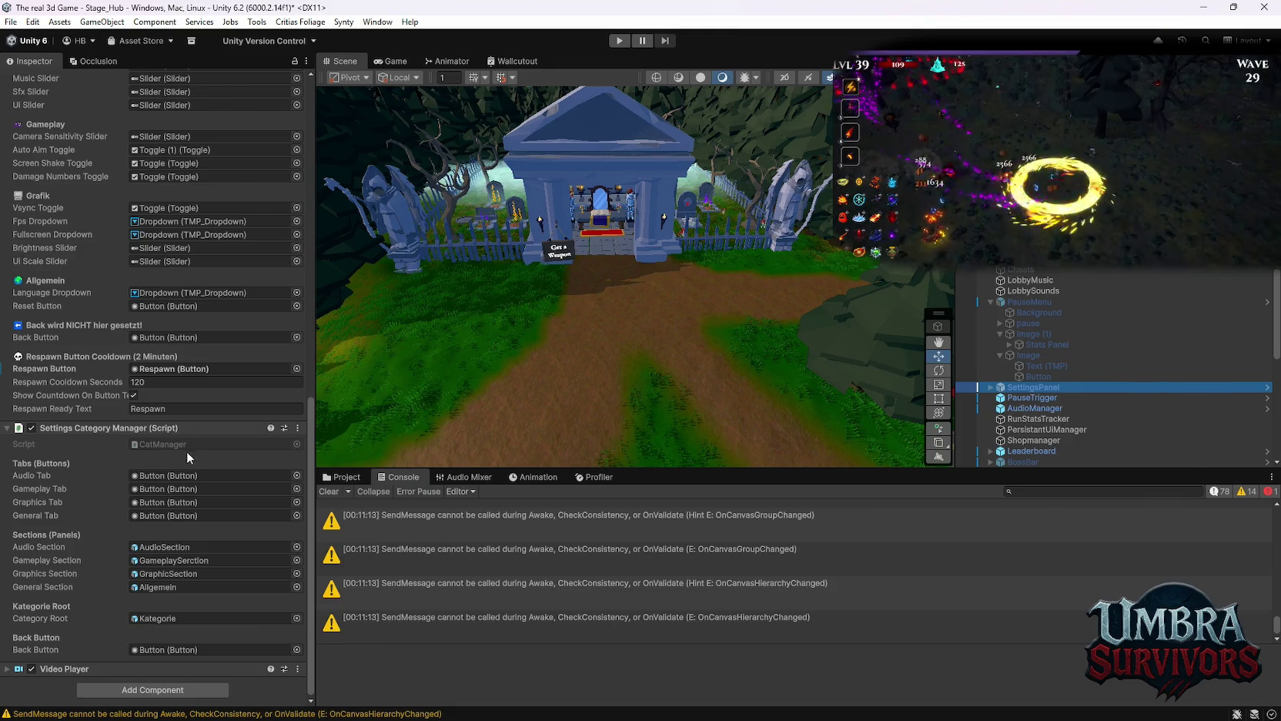
{"action": "scroll", "coordinate": [193, 439], "scroll_direction": "up", "scroll_amount": 10}
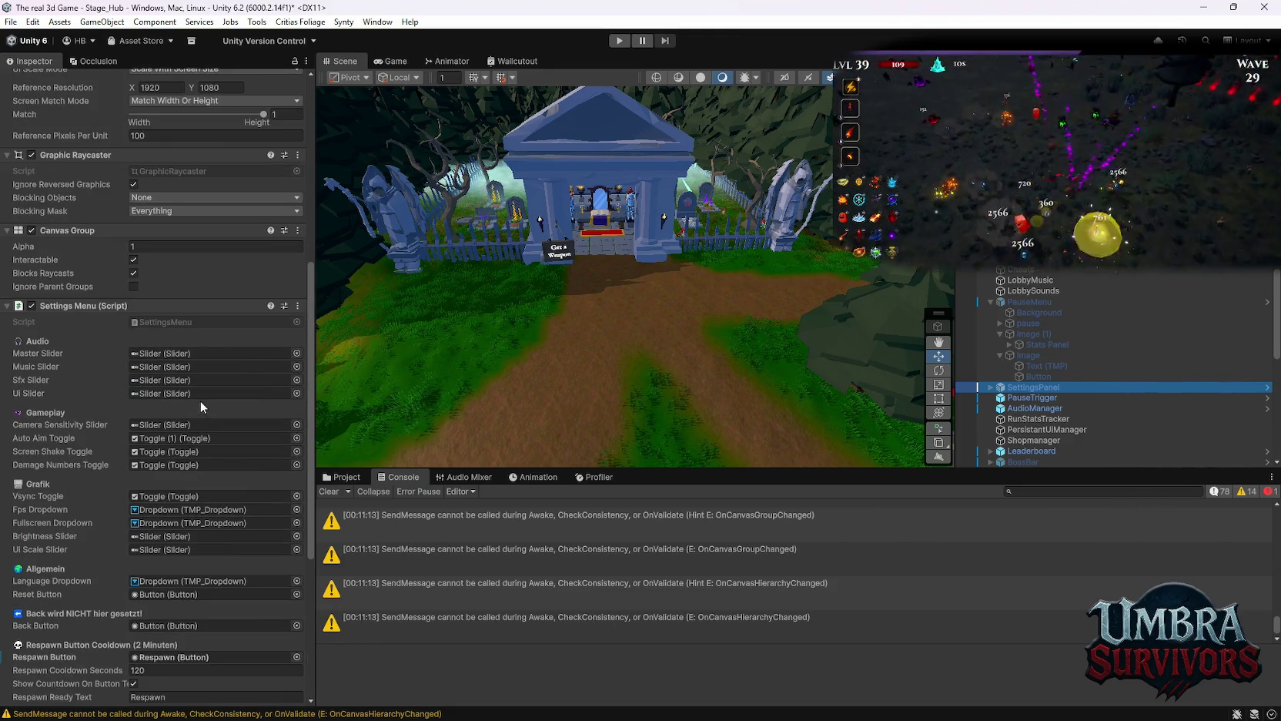
{"action": "scroll", "coordinate": [205, 396], "scroll_direction": "down", "scroll_amount": 1}
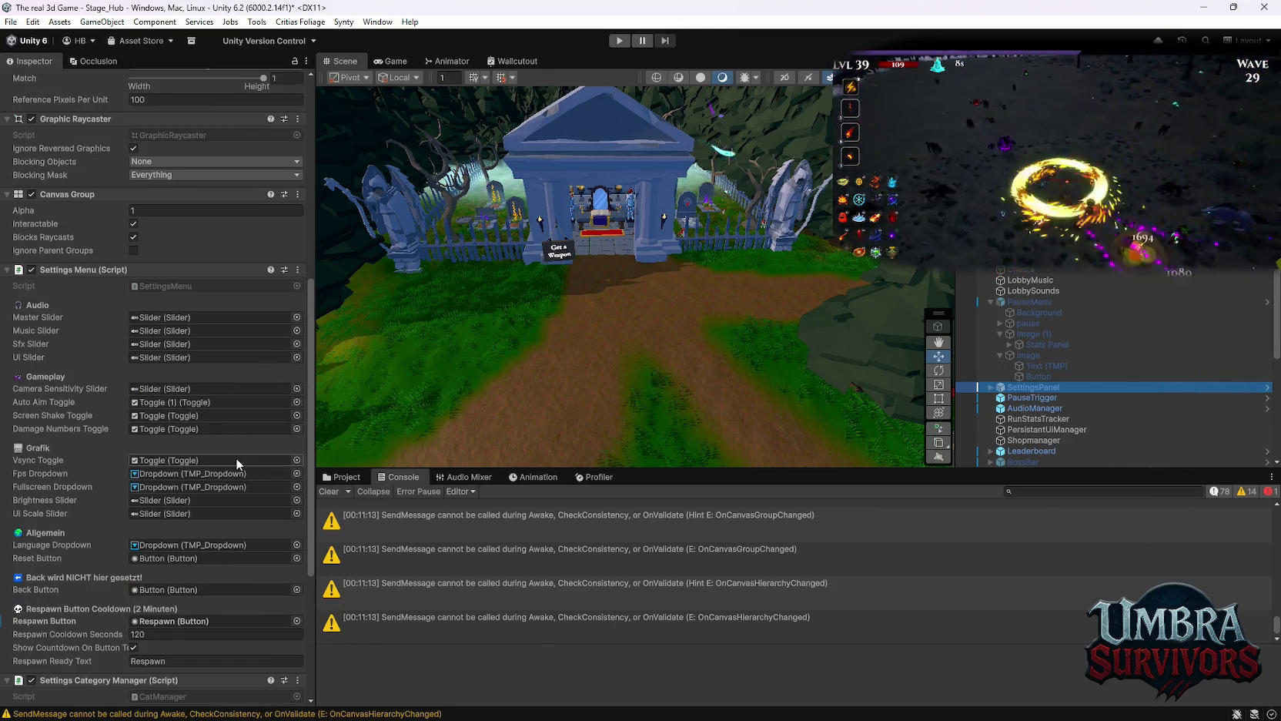
{"action": "left_click", "coordinate": [133, 647]}
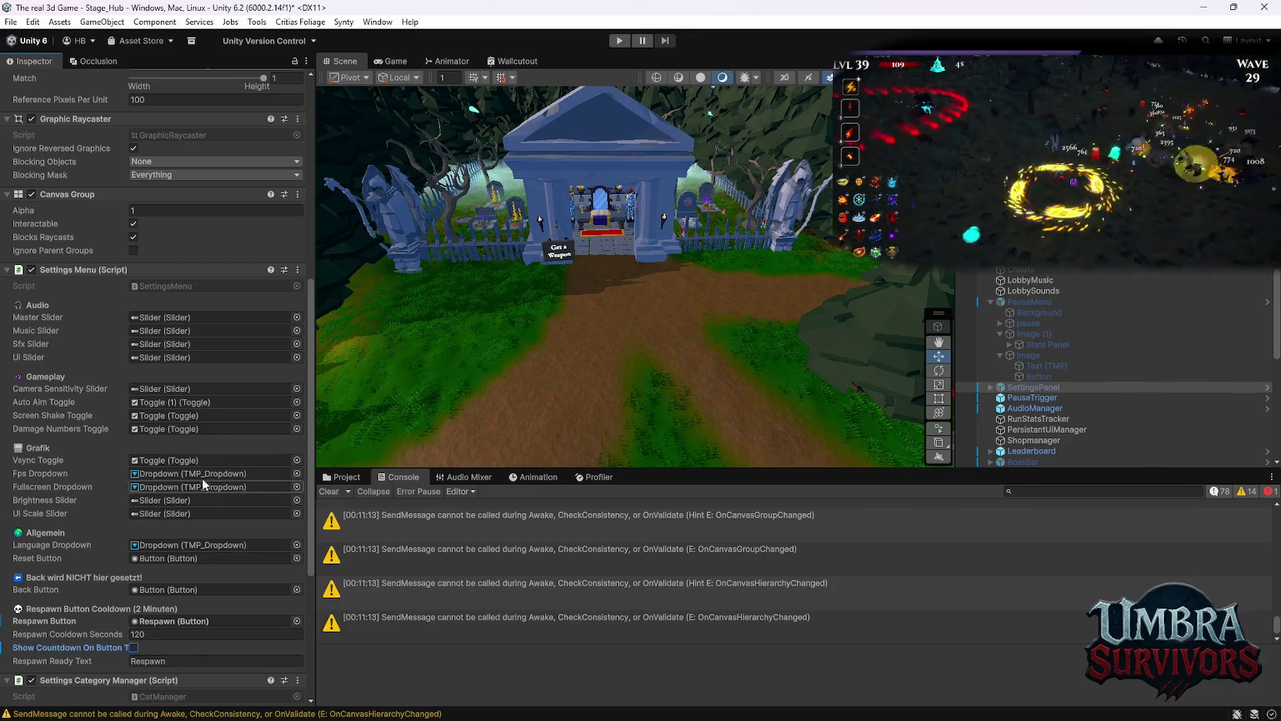
Set Respawn Cooldown Seconds to 2 and open the Settings Menu script for editing.
{"action": "left_click", "coordinate": [178, 634]}
{"action": "left_click", "coordinate": [178, 635]}
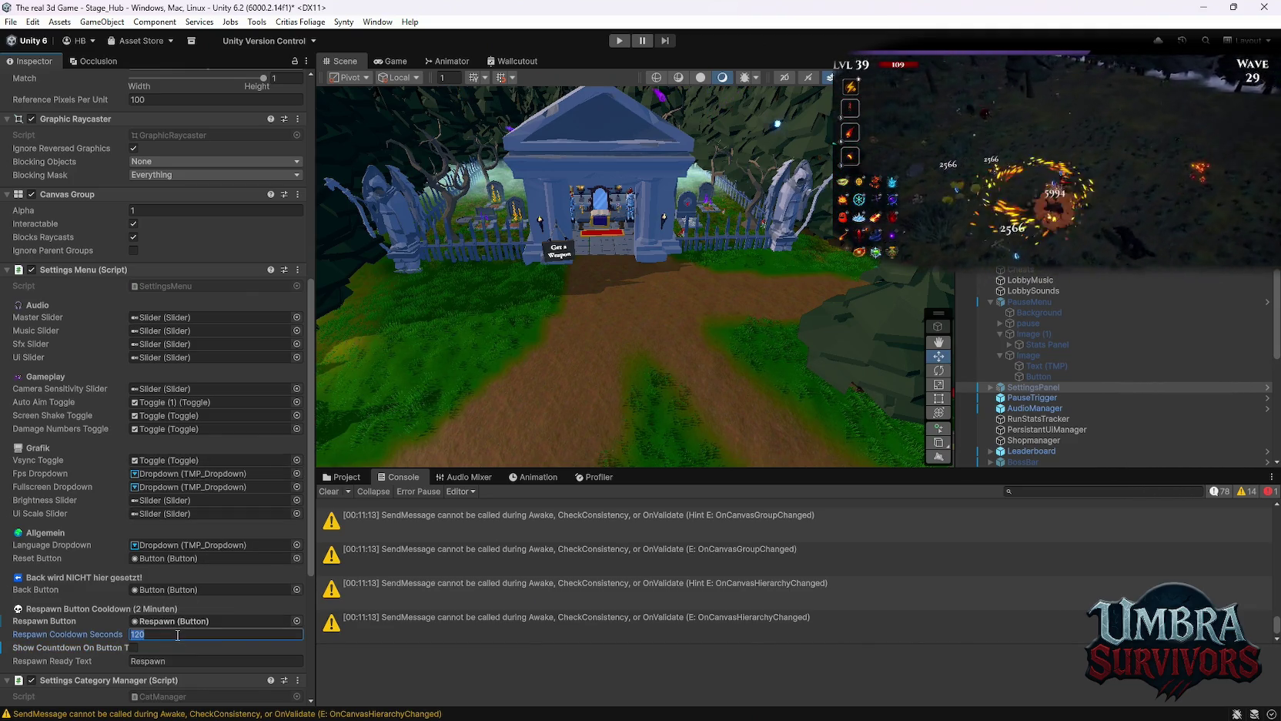
{"action": "type", "text": "1"}
{"action": "key", "text": "BackSpace"}
{"action": "type", "text": "2"}
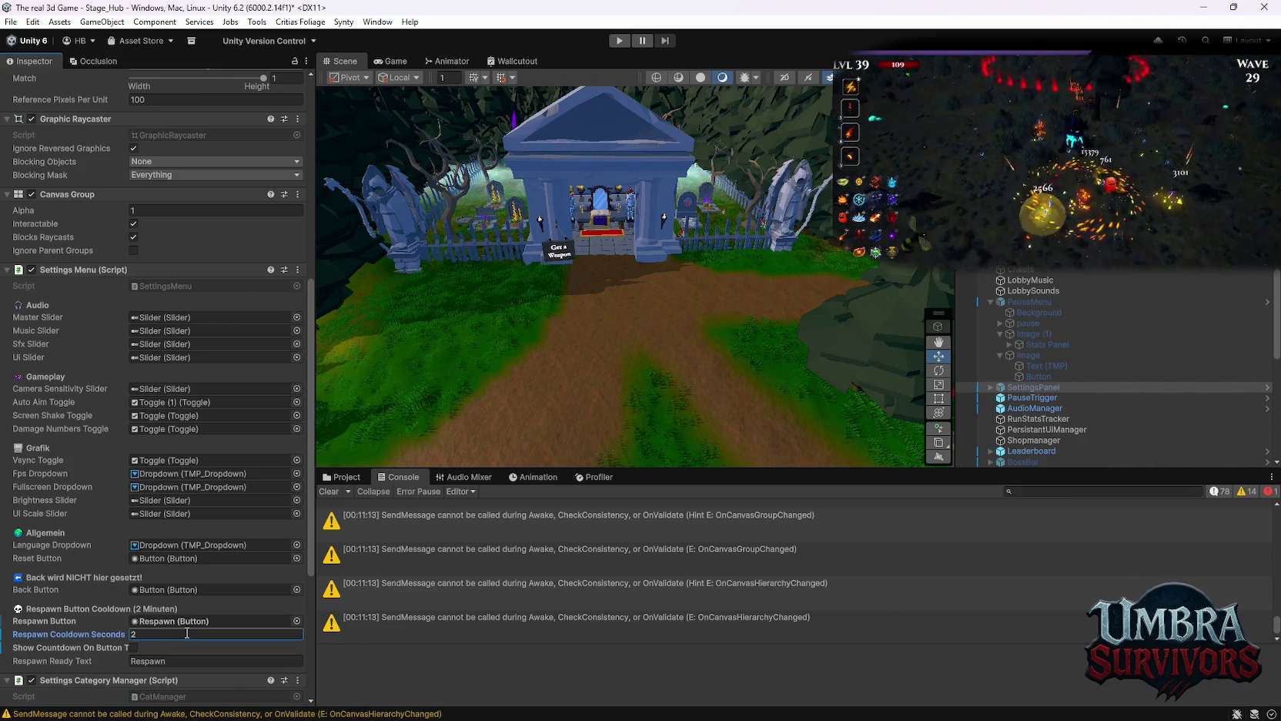
{"action": "left_click", "coordinate": [295, 270]}
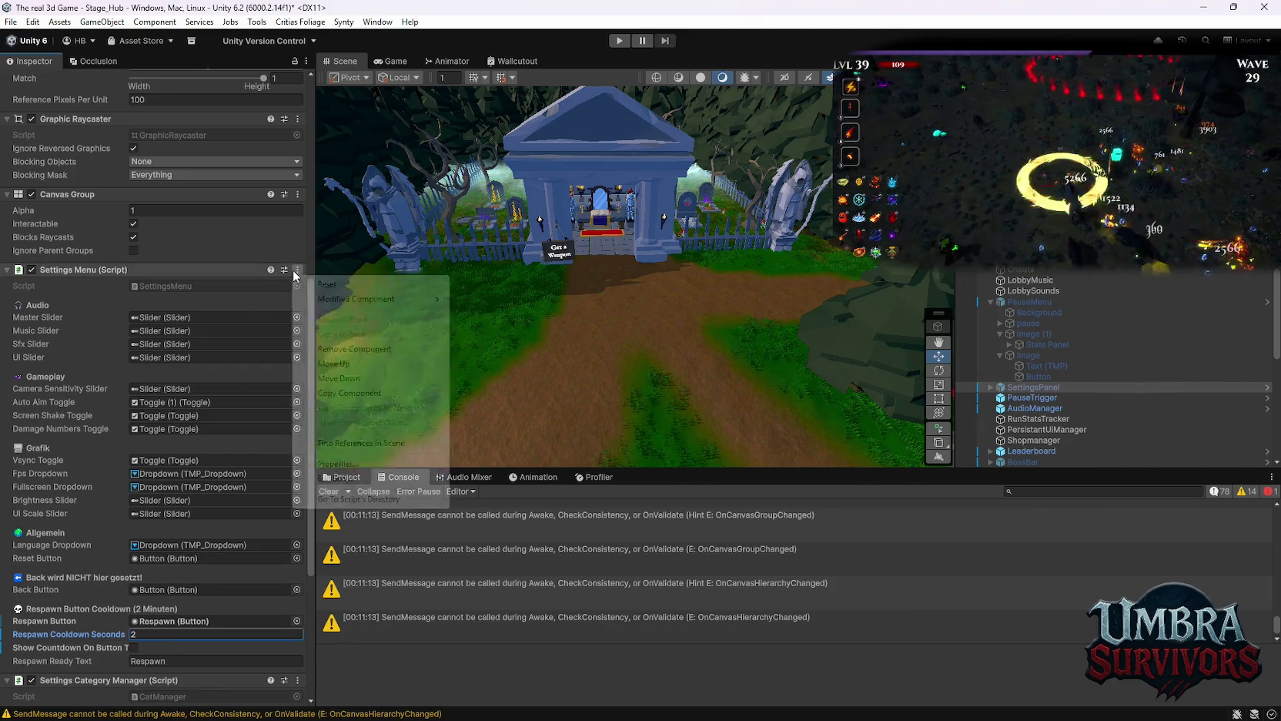
{"action": "left_click", "coordinate": [379, 478]}
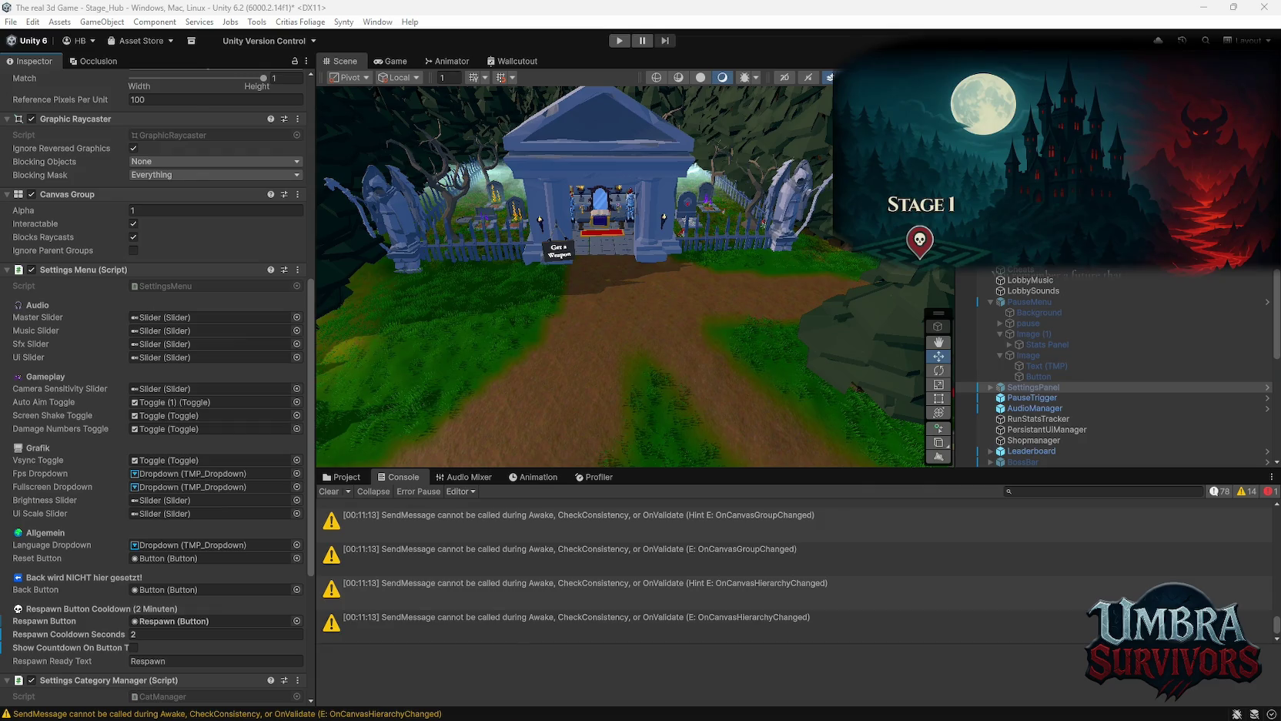
Clear the Console, open the Settings Category Manager script, and select PauseTrigger.
{"action": "left_click", "coordinate": [329, 491]}
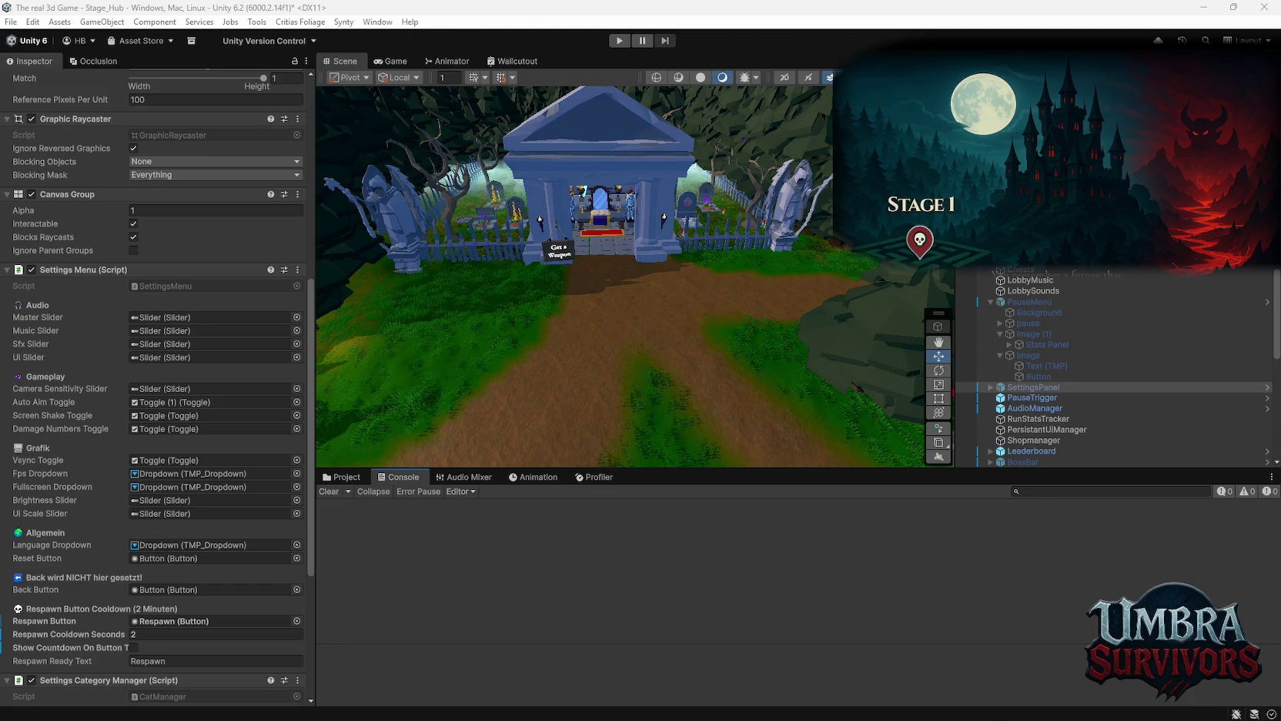
{"action": "scroll", "coordinate": [239, 482], "scroll_direction": "down", "scroll_amount": 7}
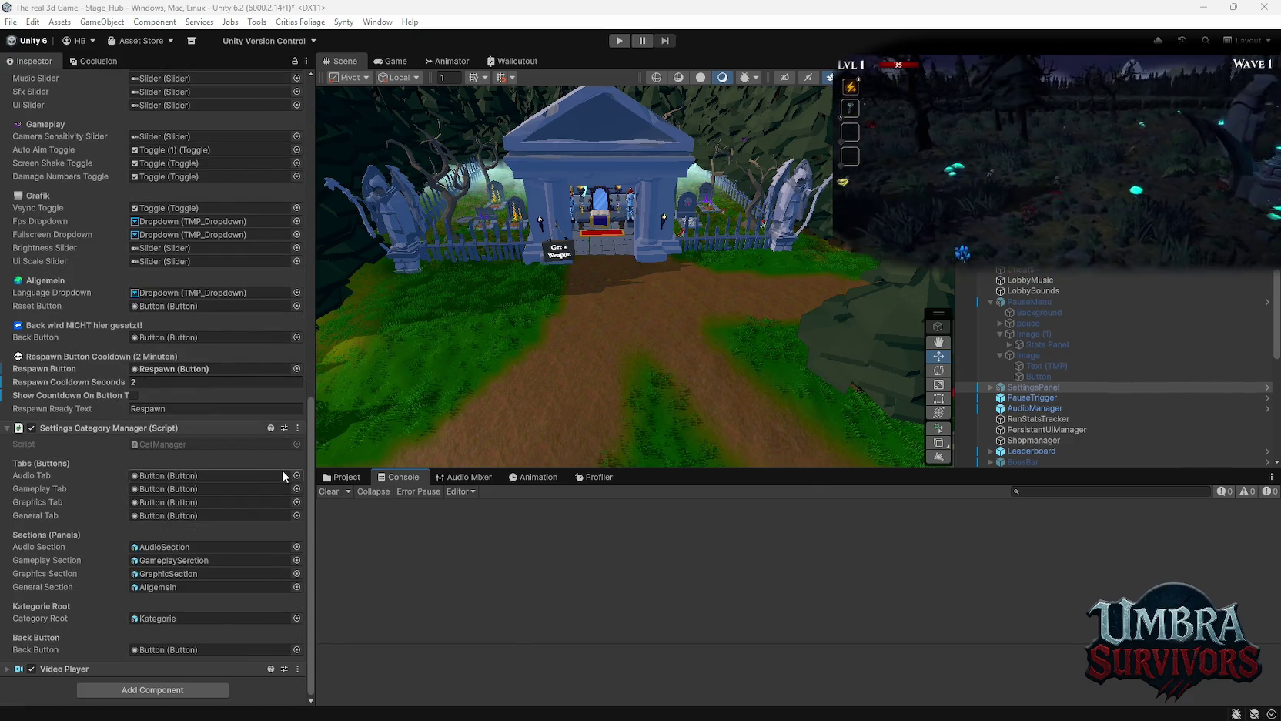
{"action": "left_click", "coordinate": [297, 428]}
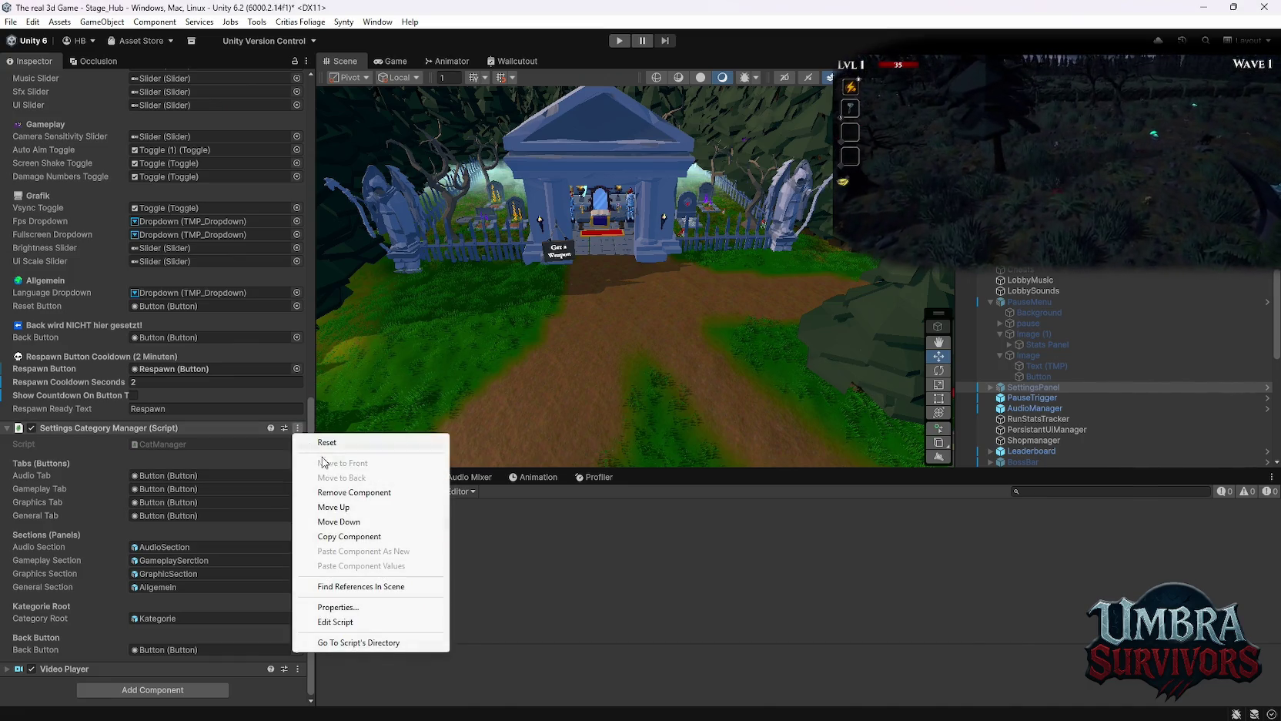
{"action": "left_click", "coordinate": [333, 621]}
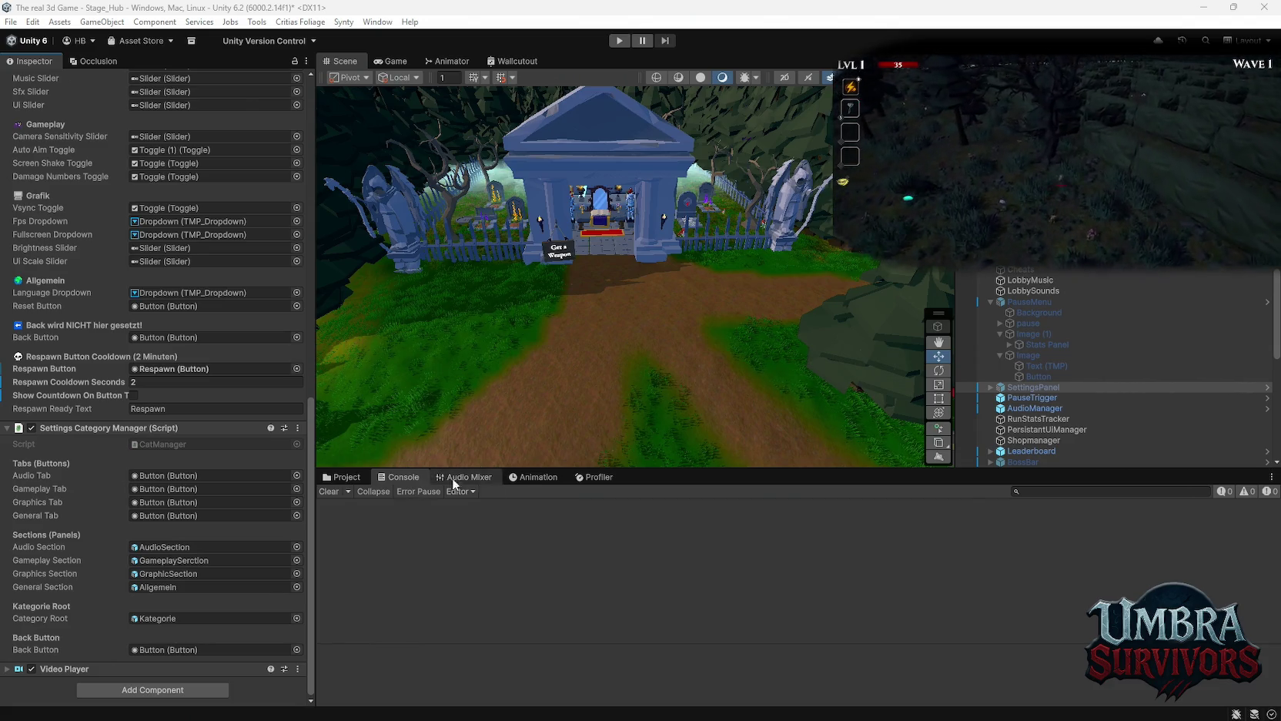
{"action": "left_click", "coordinate": [1032, 397]}
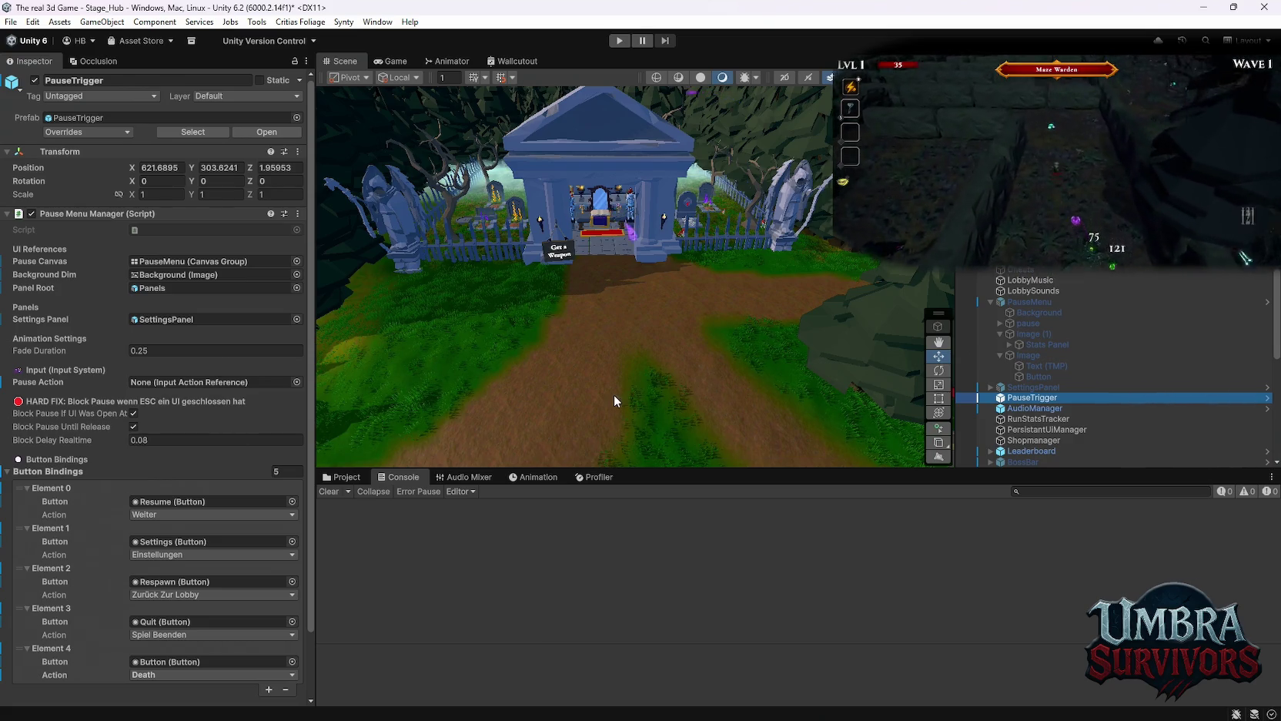
Set the PersistantUIManager's Pause Key to None.
{"action": "left_click", "coordinate": [1057, 430]}
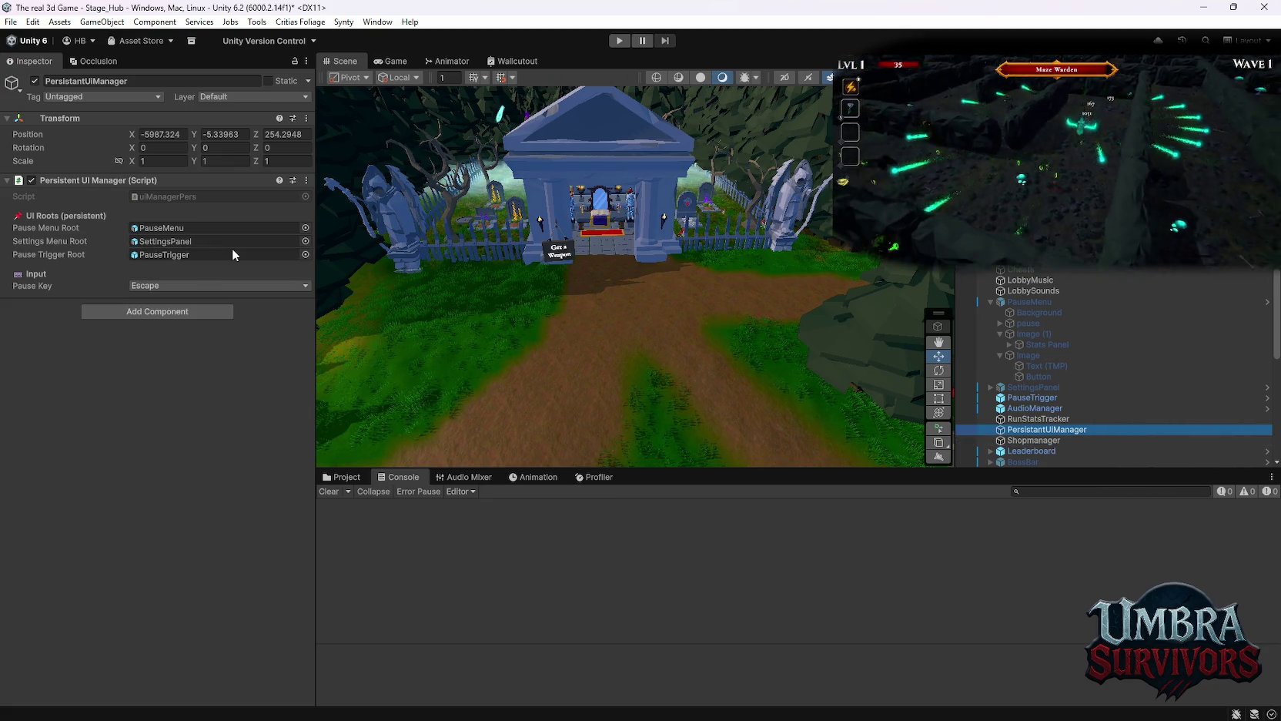
{"action": "left_click", "coordinate": [185, 282]}
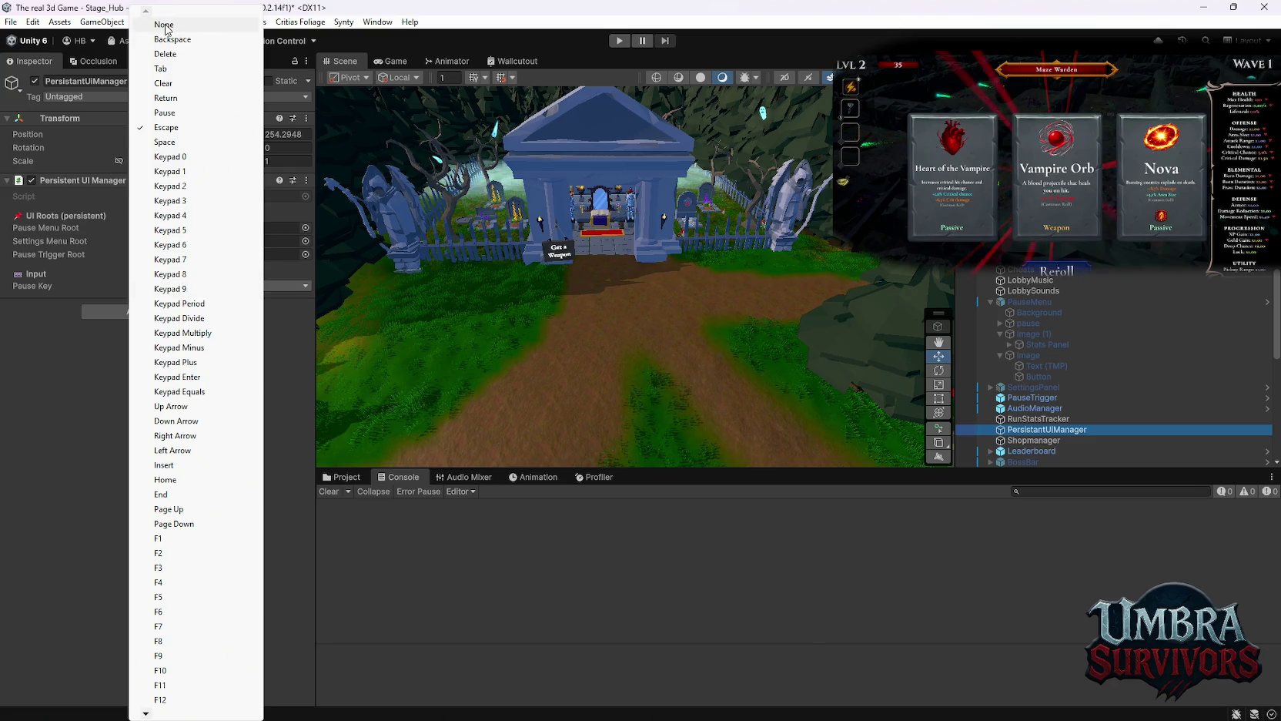
{"action": "left_click", "coordinate": [177, 23]}
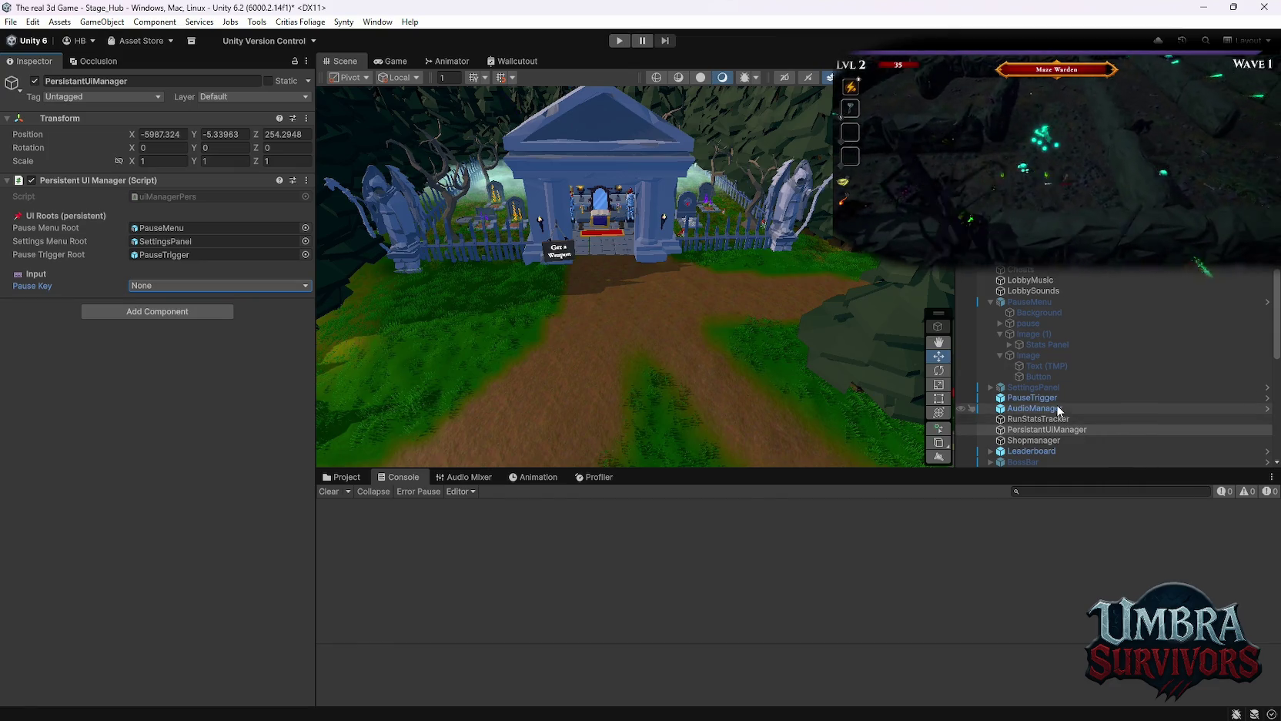
Ping the PLAYER/Controls input actions asset in the Project window, then reselect PauseTrigger.
{"action": "left_click", "coordinate": [1032, 398]}
{"action": "scroll", "coordinate": [1166, 310], "scroll_direction": "down", "scroll_amount": 10}
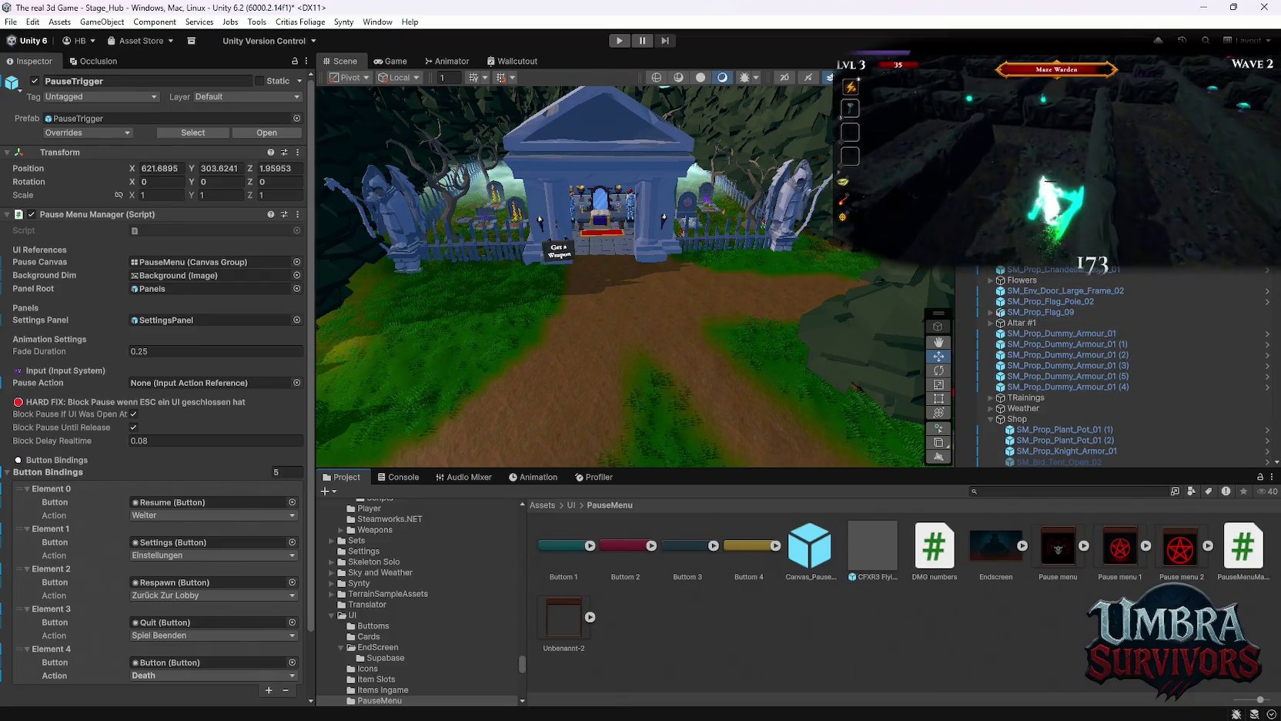
{"action": "left_click", "coordinate": [212, 378]}
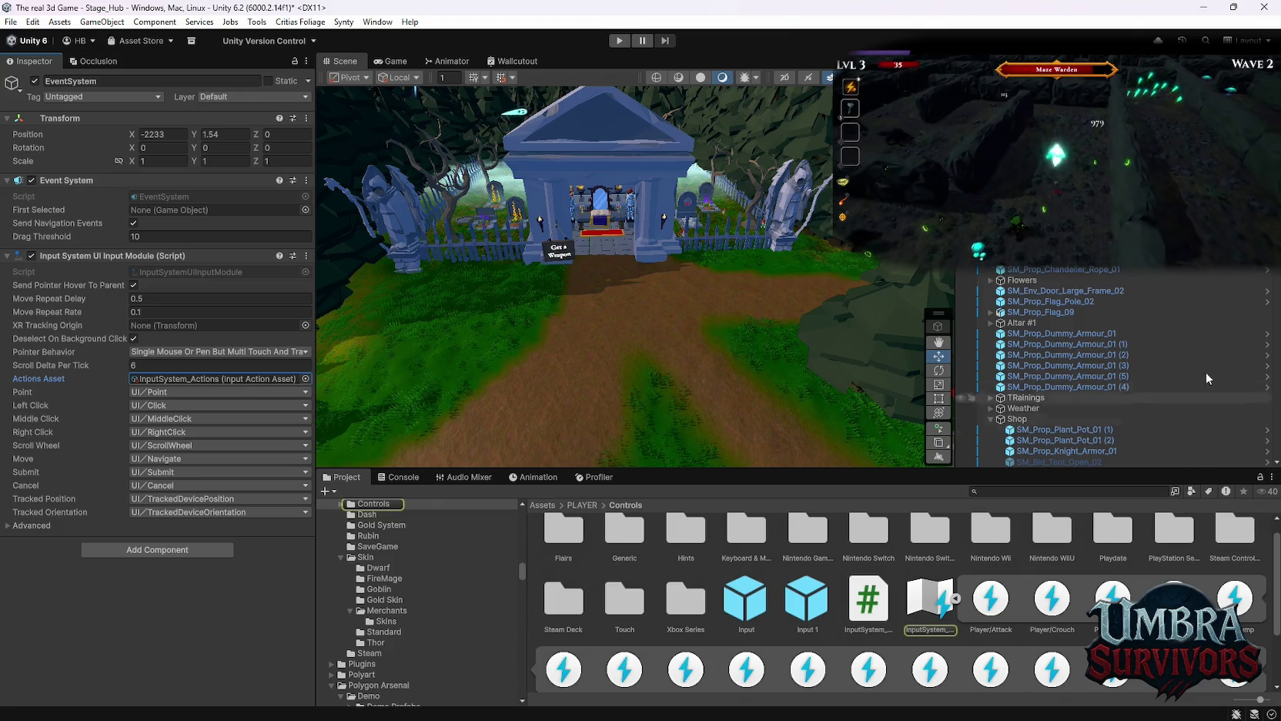
{"action": "scroll", "coordinate": [1143, 360], "scroll_direction": "down", "scroll_amount": 5}
{"action": "scroll", "coordinate": [1124, 368], "scroll_direction": "up", "scroll_amount": 10}
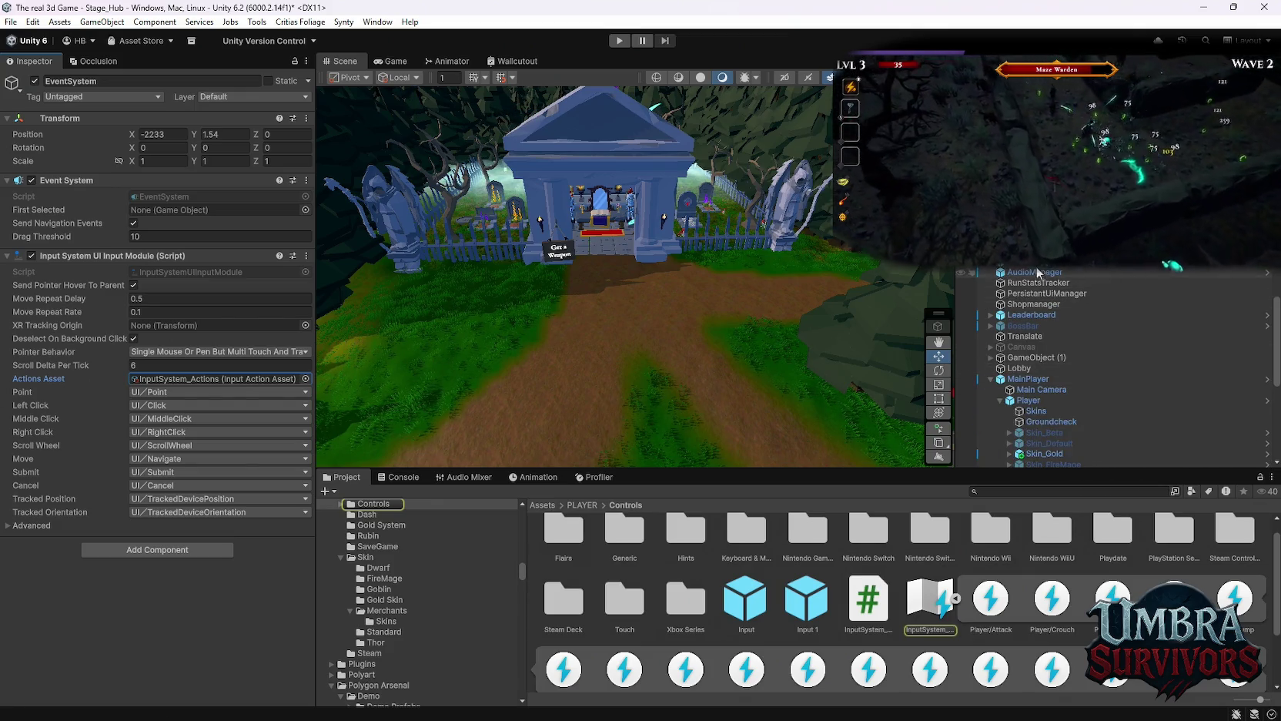
{"action": "left_click", "coordinate": [854, 436]}
{"action": "scroll", "coordinate": [564, 664], "scroll_direction": "down", "scroll_amount": 2}
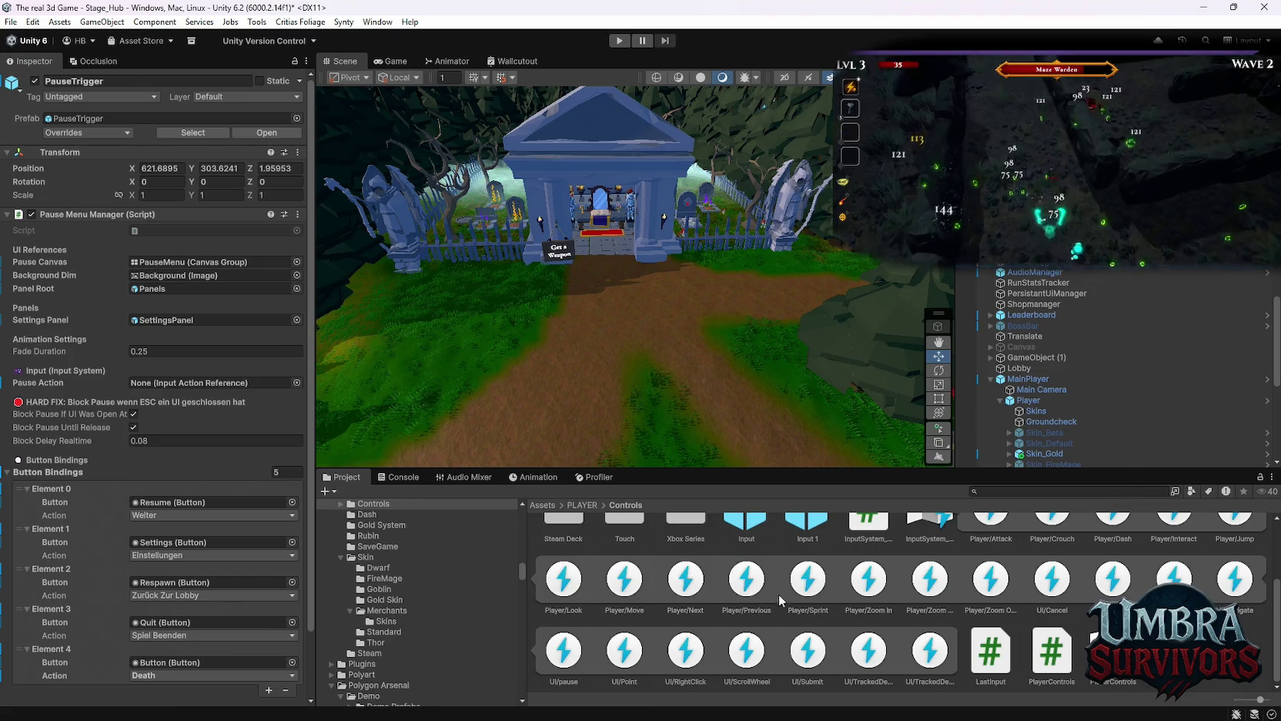
Assign the UI/pause action to PauseTrigger's Pause Action and start Play mode.
{"action": "mouse_move", "coordinate": [563, 664]}
{"action": "left_mouse_down"}
{"action": "mouse_move", "coordinate": [493, 585]}
{"action": "mouse_move", "coordinate": [208, 383]}
{"action": "left_mouse_up"}
{"action": "left_click", "coordinate": [618, 41]}
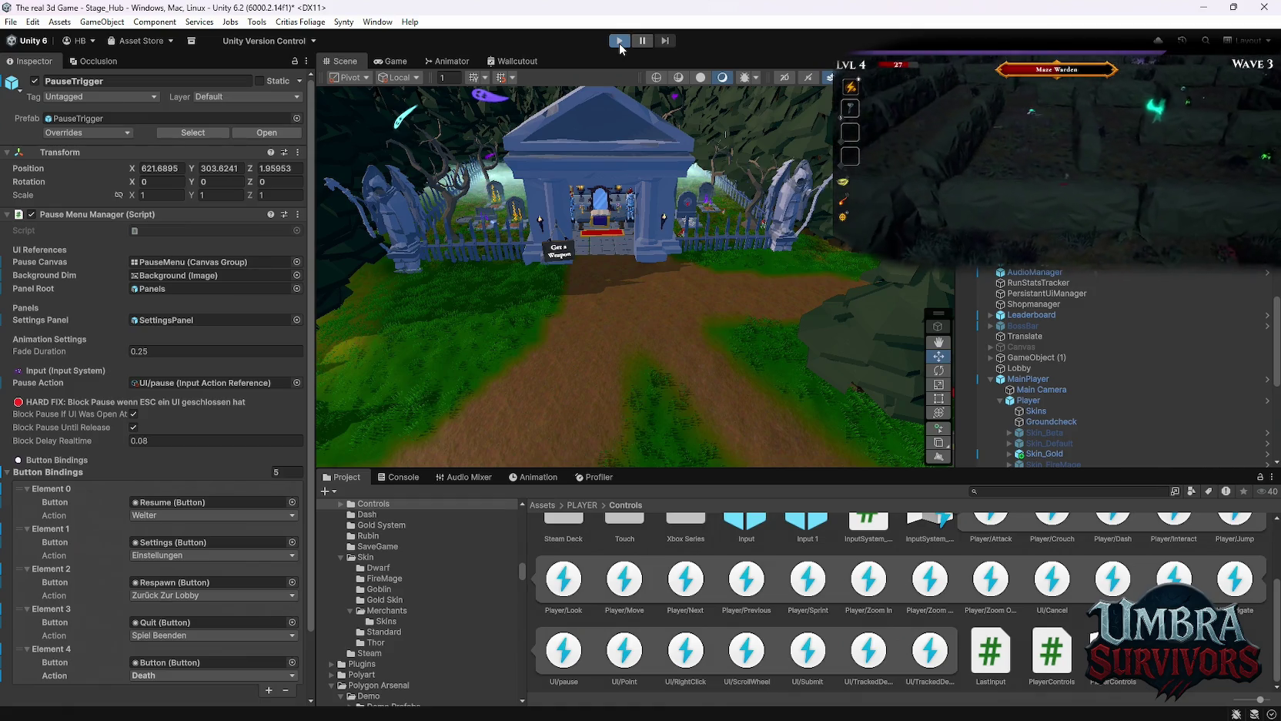
In Play mode, walk to the Get a Weapon shrine and open its book.
{"action": "left_click", "coordinate": [620, 42]}
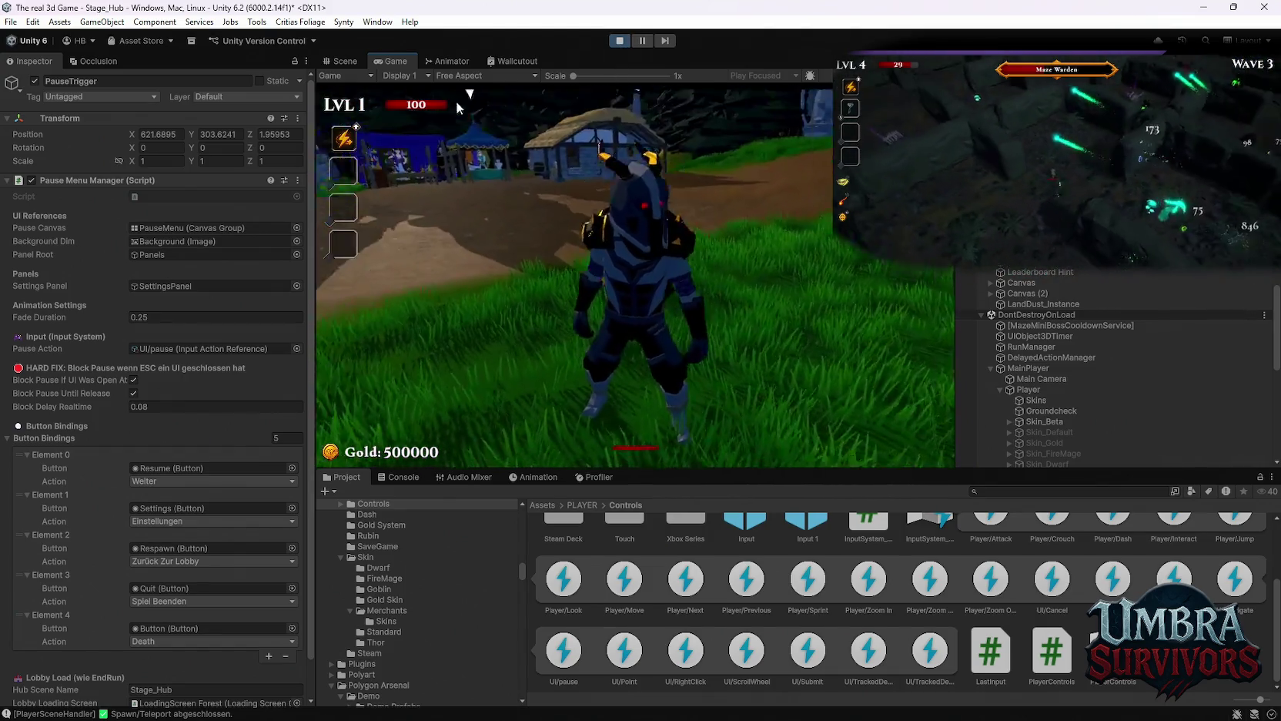
{"action": "key", "text": "w"}
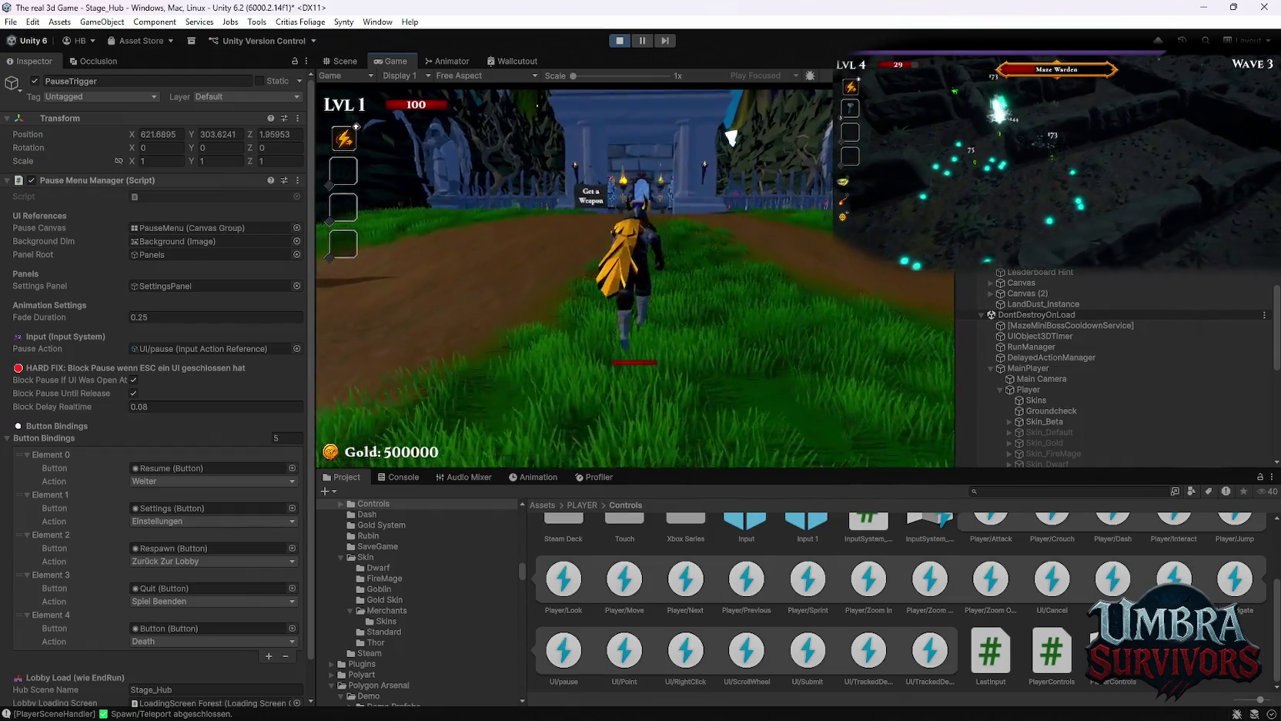
{"action": "key", "text": "w"}
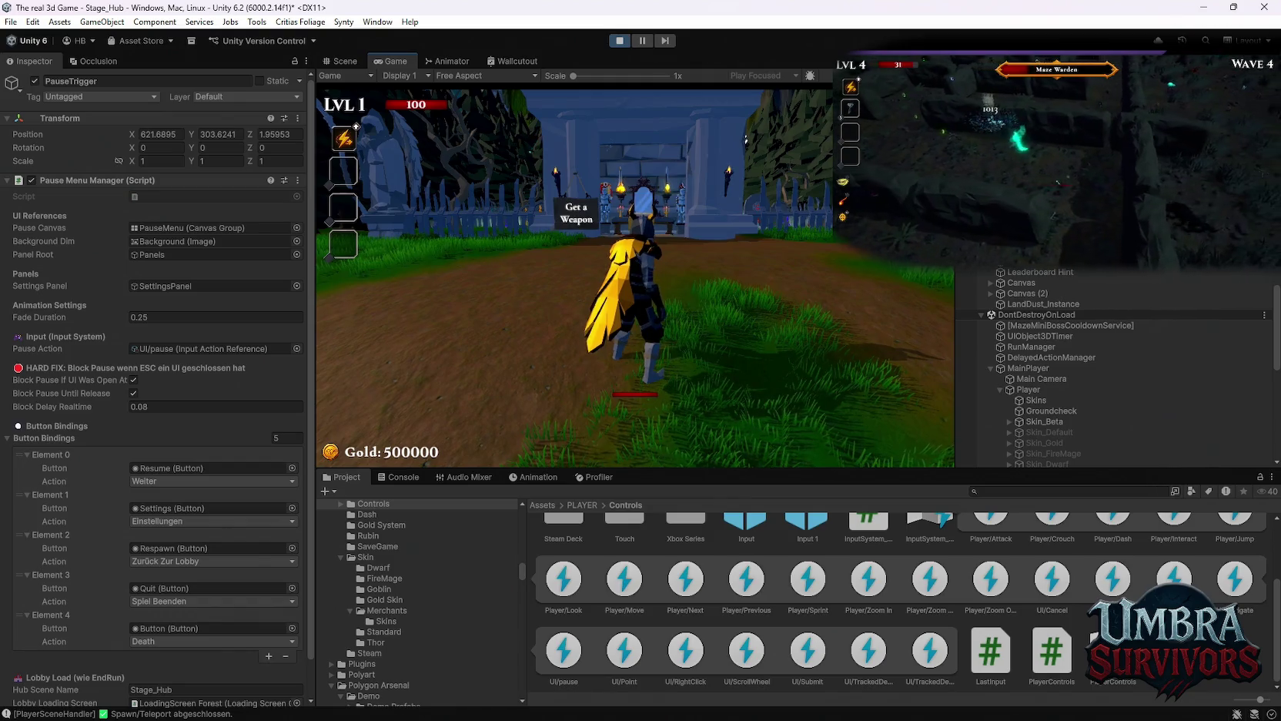
{"action": "key", "text": "w"}
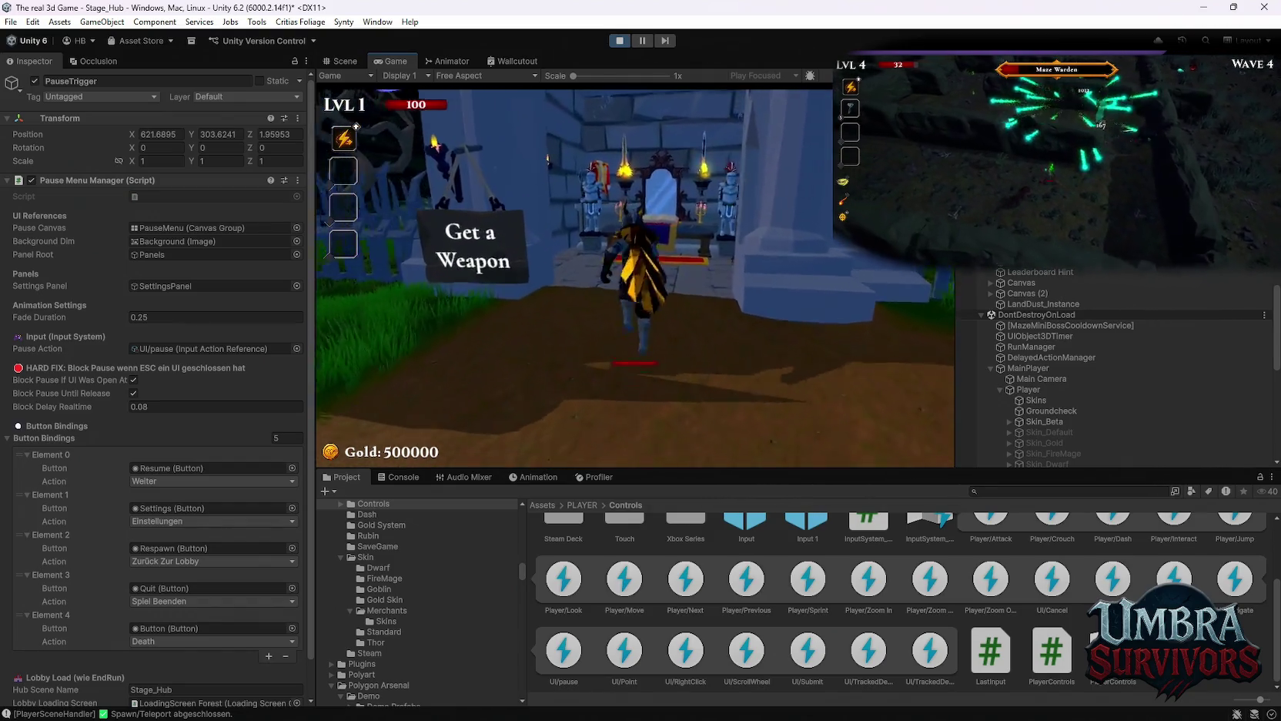
{"action": "key", "text": "w"}
{"action": "key", "text": "e"}
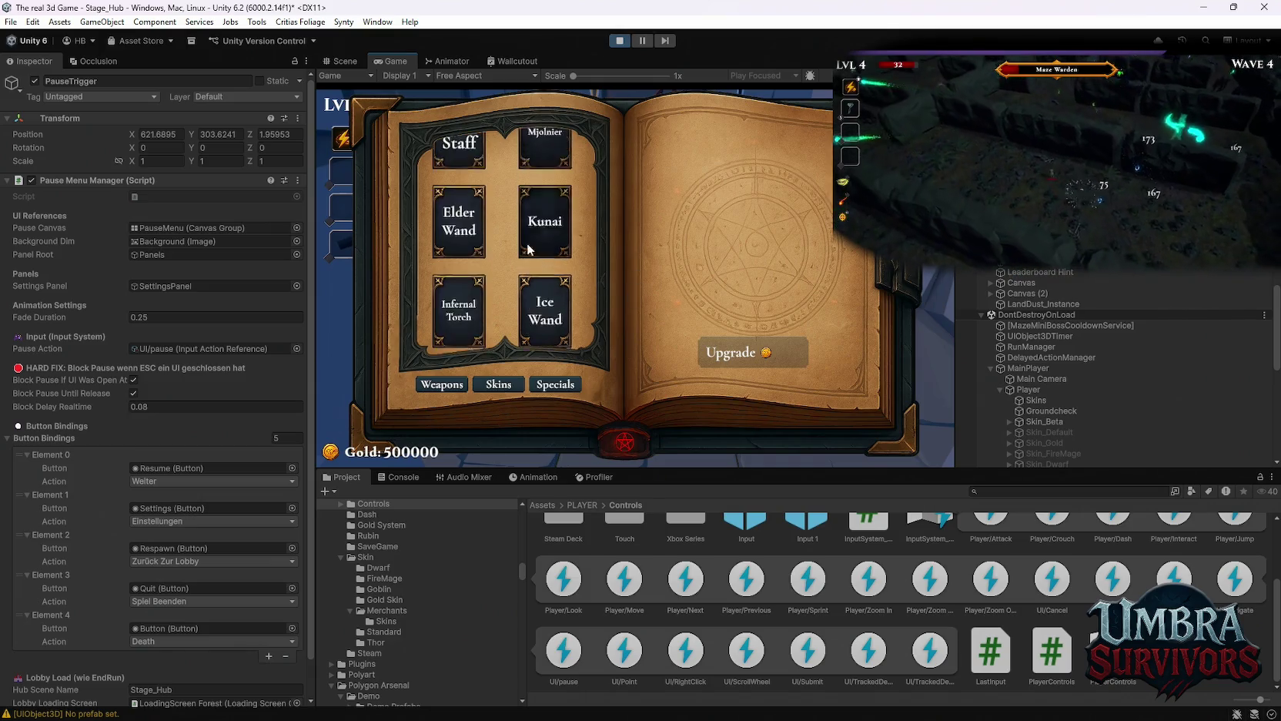
Pick the Goblin skin from the book's Skins list and close the book.
{"action": "left_click", "coordinate": [444, 384]}
{"action": "left_click", "coordinate": [499, 384]}
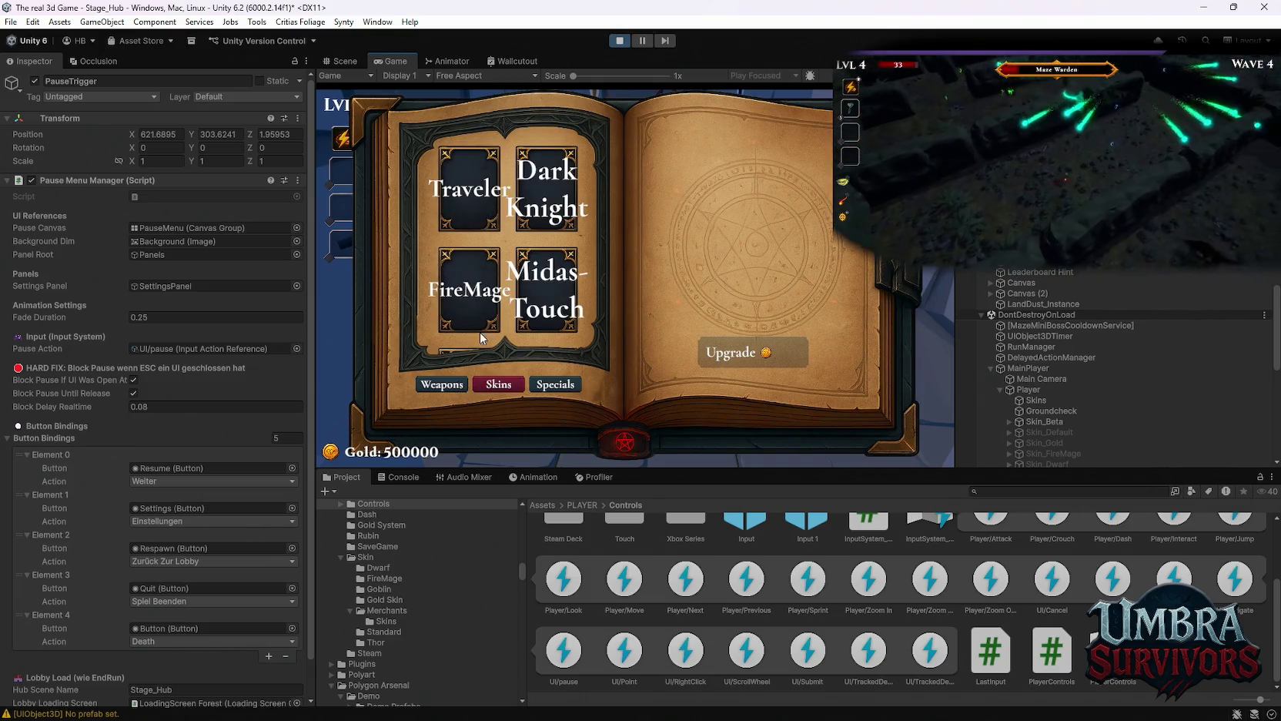
{"action": "scroll", "coordinate": [477, 348], "scroll_direction": "down", "scroll_amount": 2}
{"action": "scroll", "coordinate": [536, 325], "scroll_direction": "down", "scroll_amount": 1}
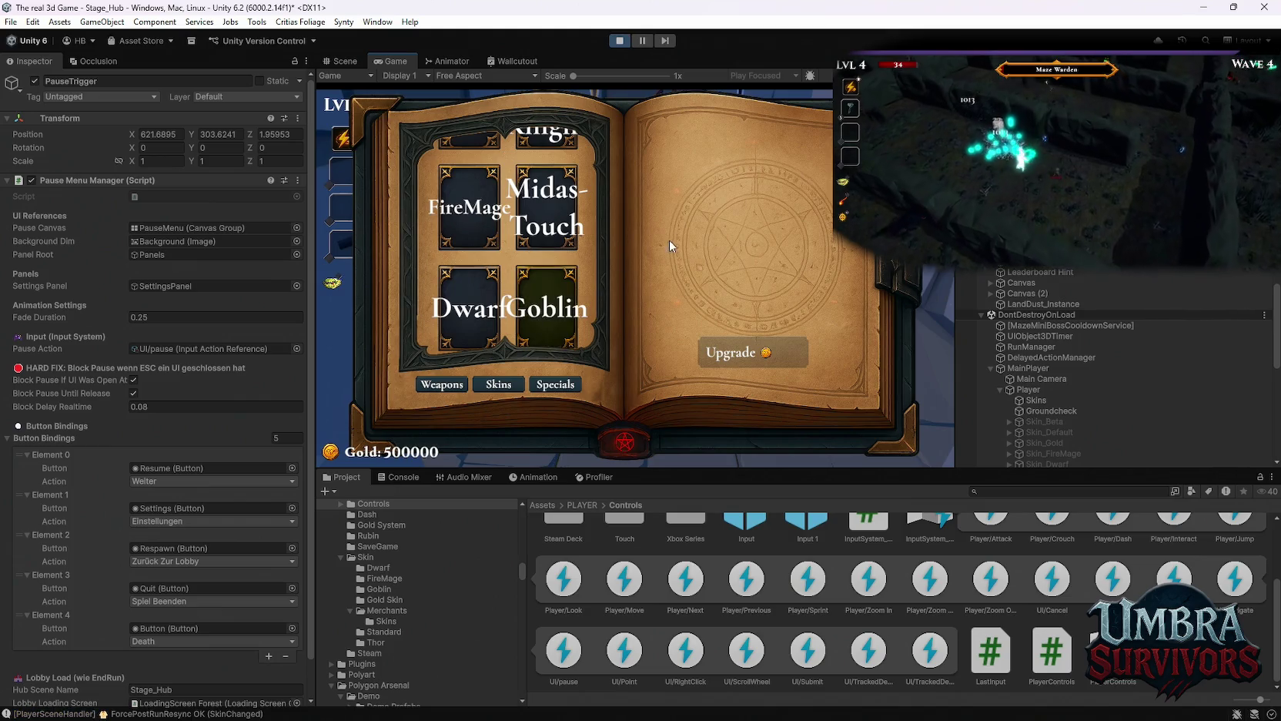
{"action": "key", "text": "Escape"}
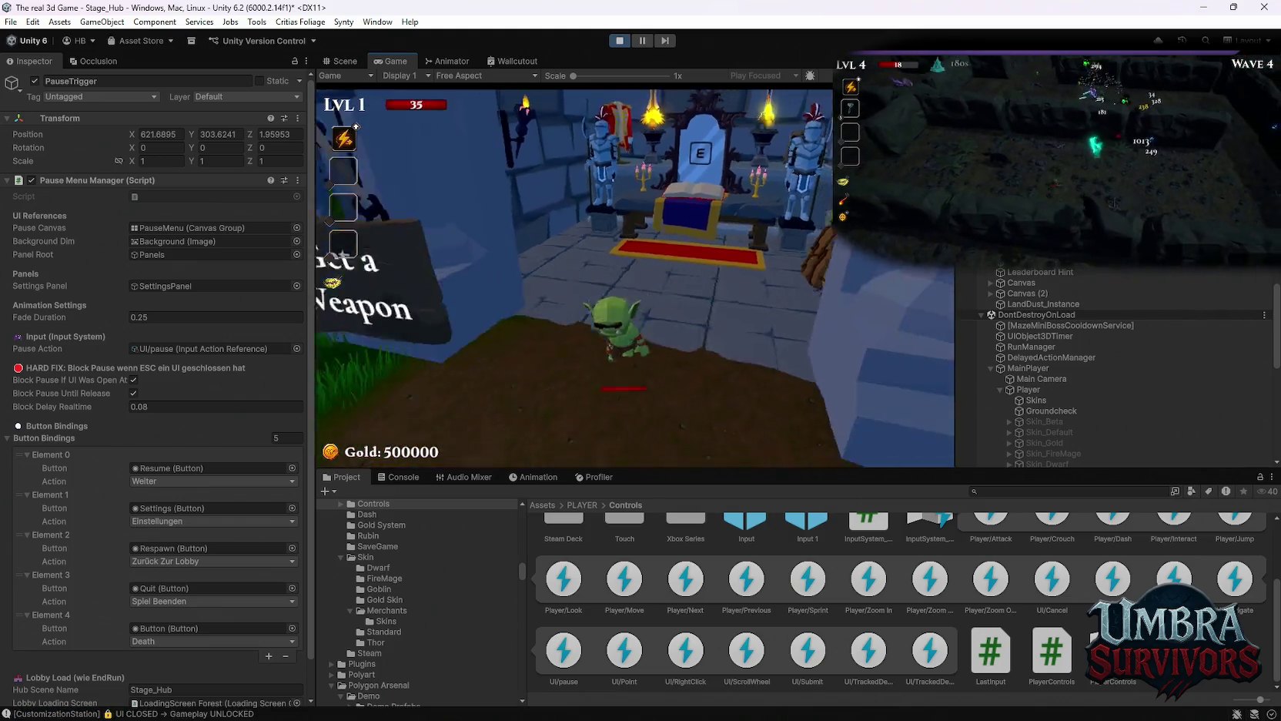
Open the in-game pause menu, then briefly reopen and close the skins book.
{"action": "key", "text": "Escape"}
{"action": "key", "text": "e"}
{"action": "key", "text": "Escape"}
Walk the goblin to the merchant stall, then into the throne room and back out.
{"action": "key", "text": "w"}
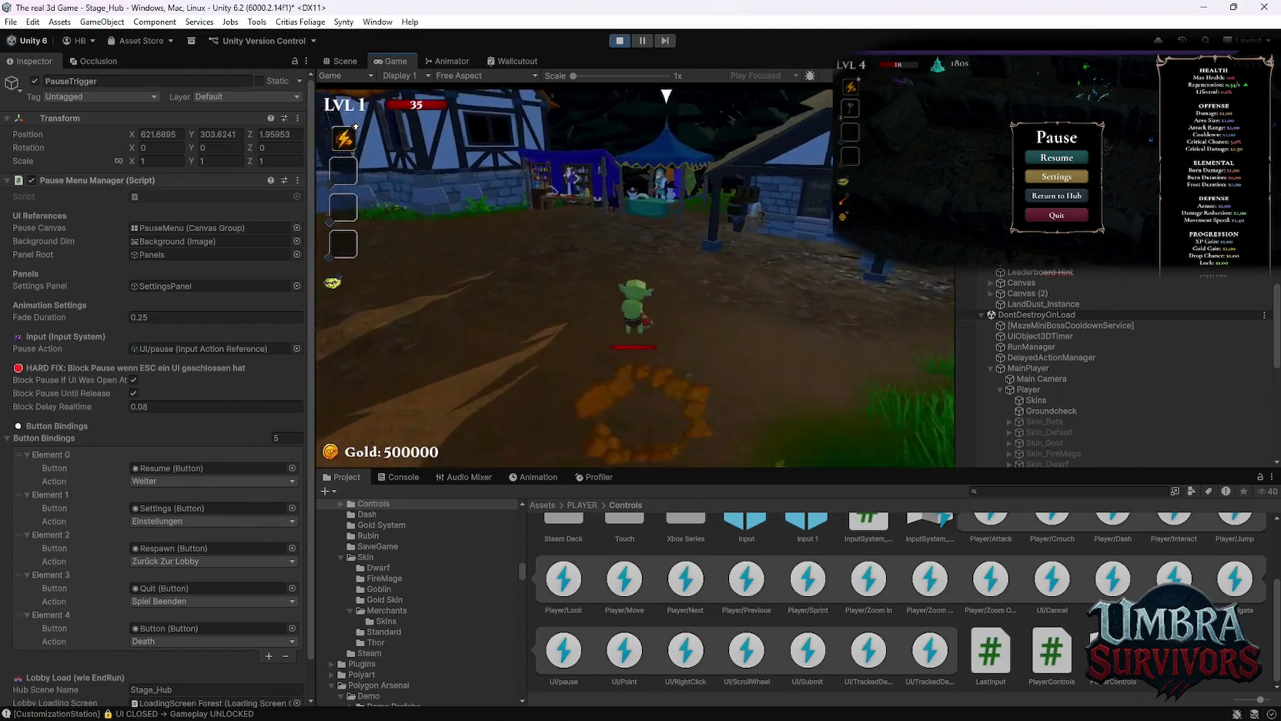
{"action": "key", "text": "w"}
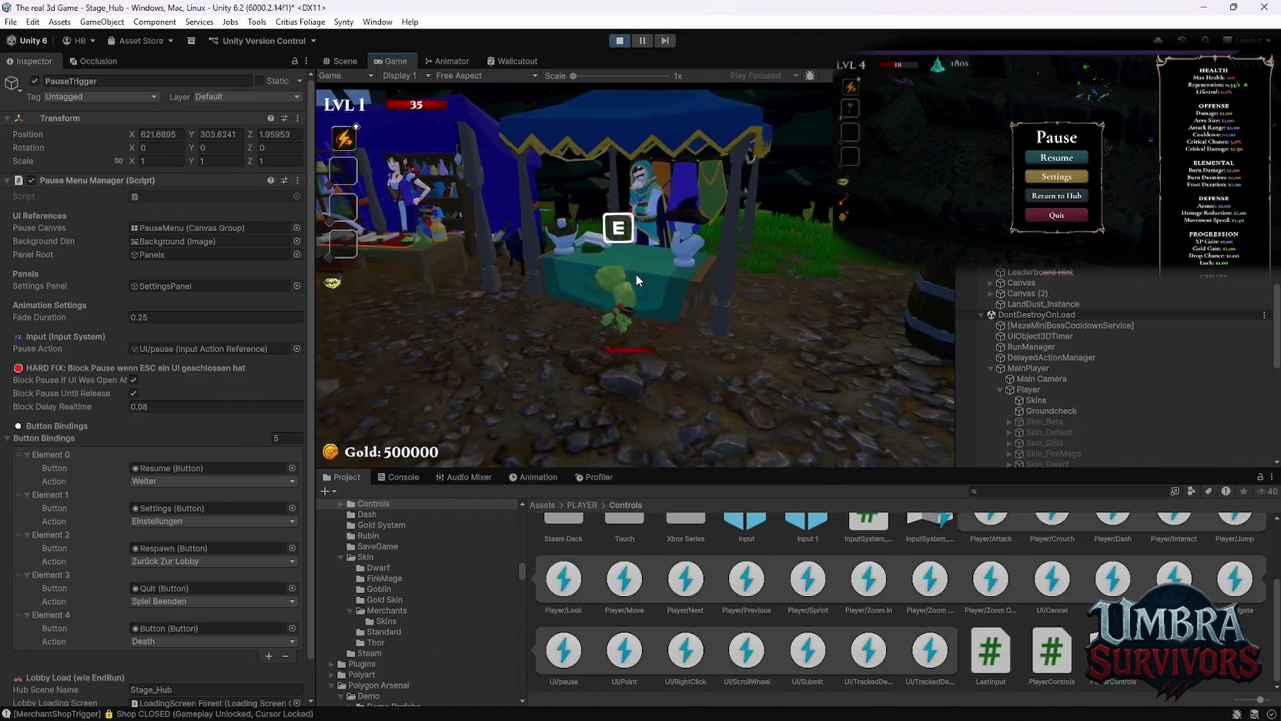
{"action": "key", "text": "s"}
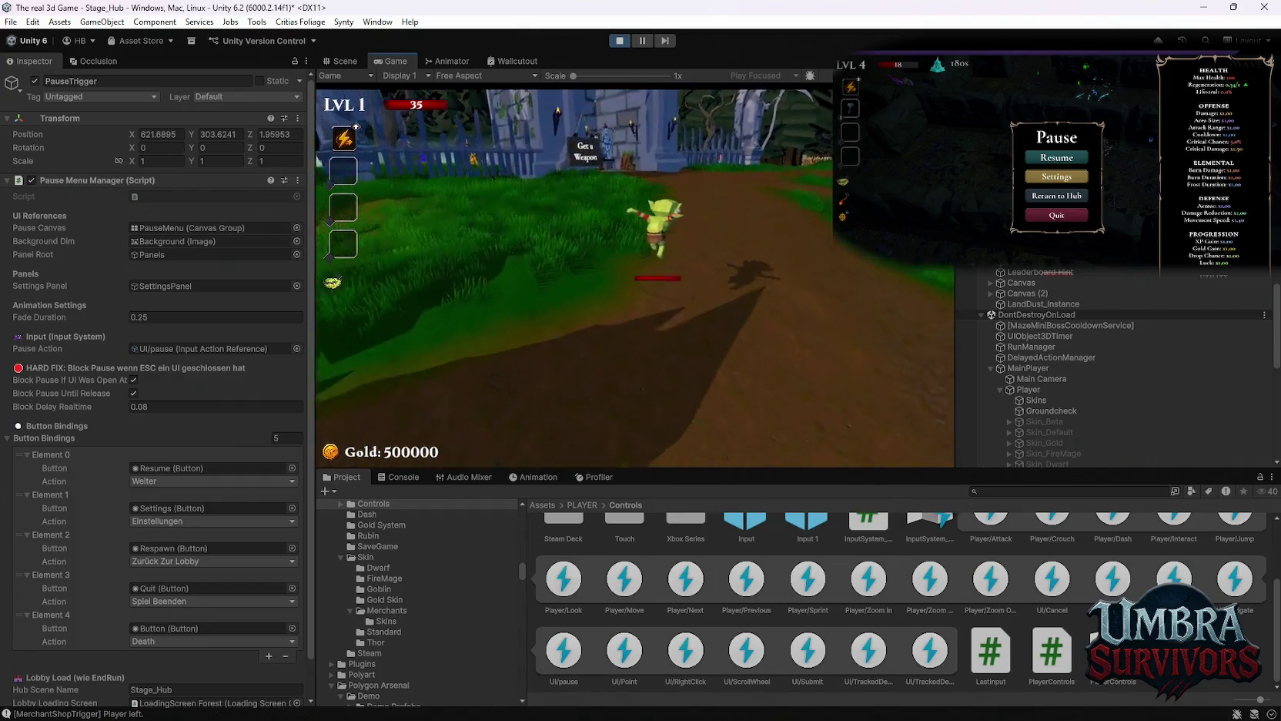
{"action": "key", "text": "w"}
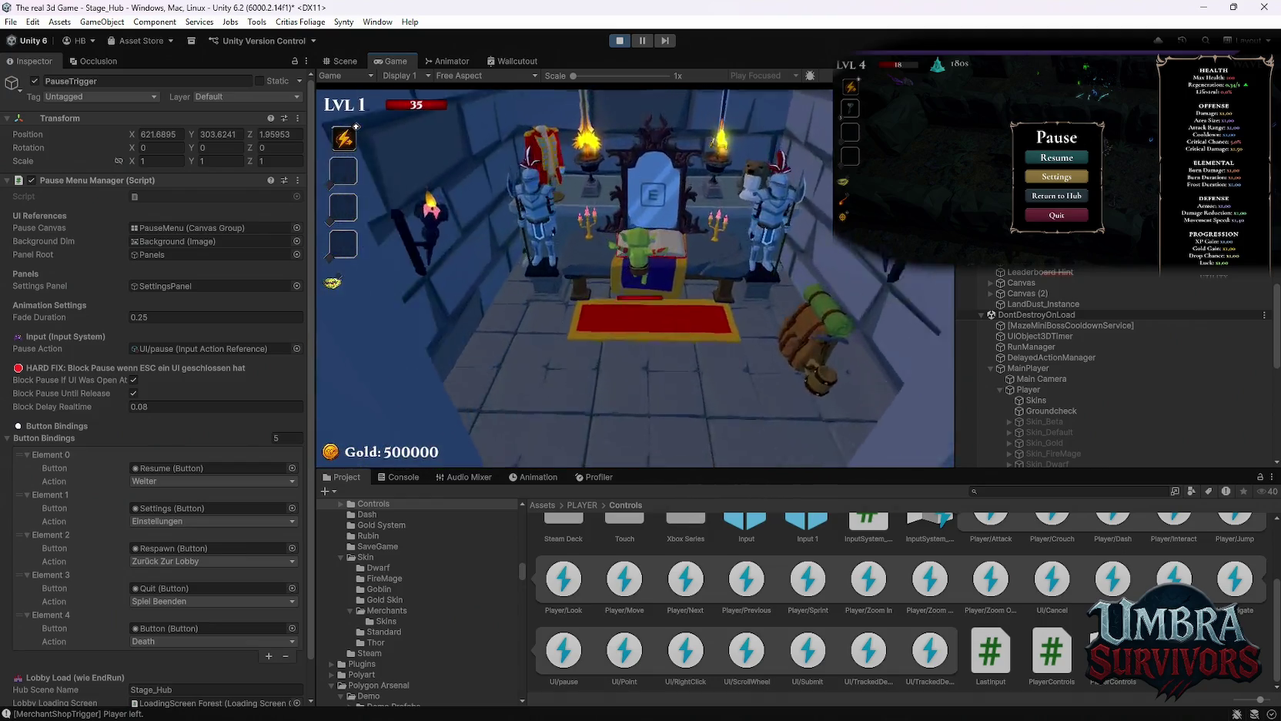
{"action": "key", "text": "s"}
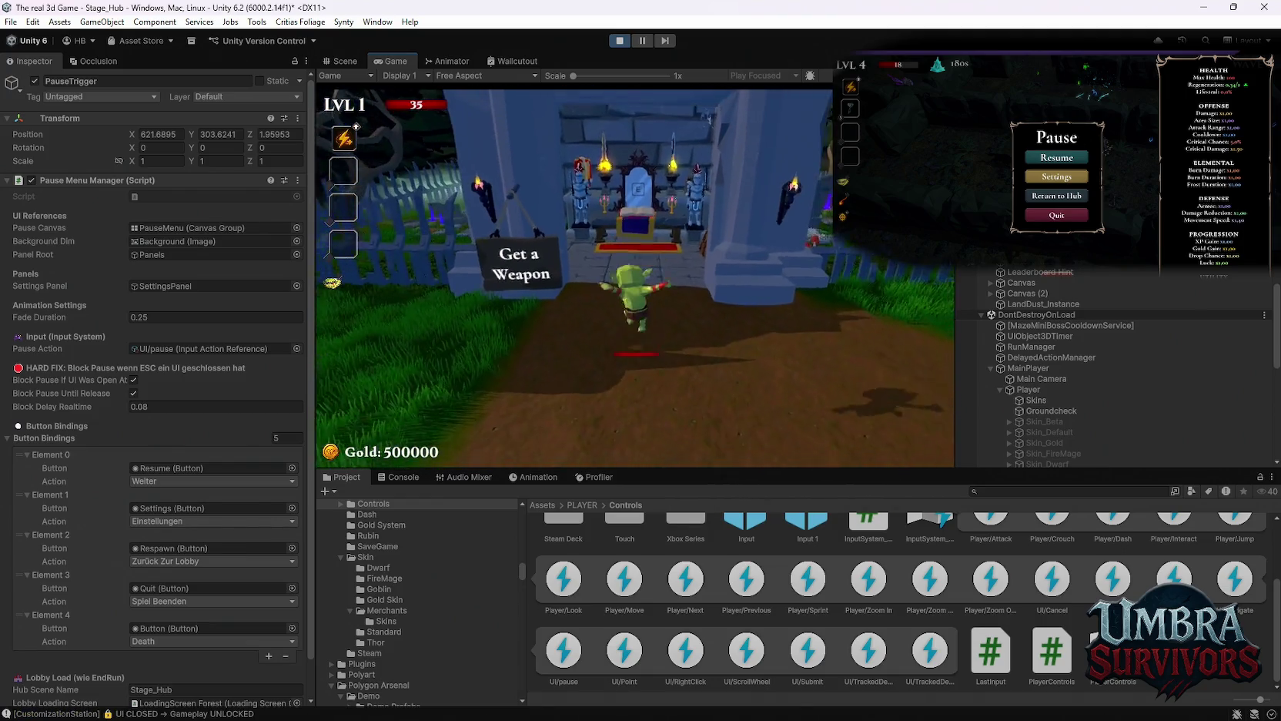
Open and close the skill book at the throne twice, then bring up the Pause menu.
{"action": "key", "text": "w"}
{"action": "key", "text": "e"}
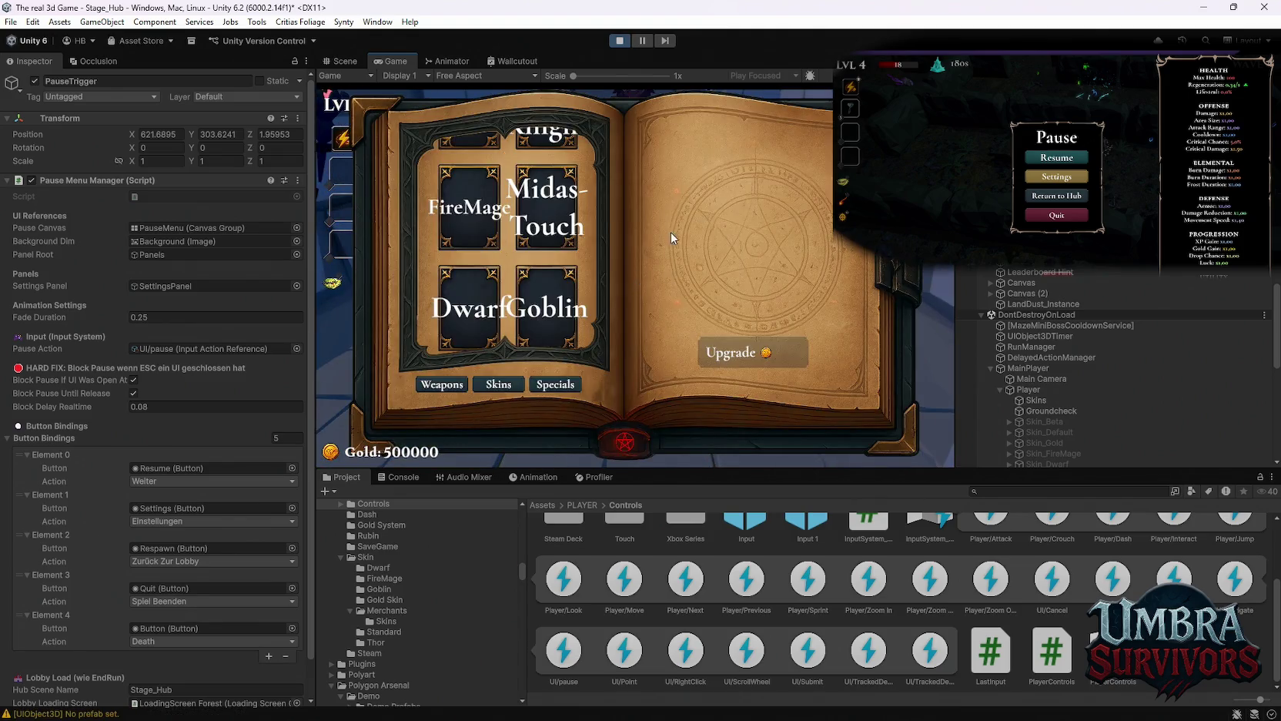
{"action": "key", "text": "Escape"}
{"action": "key", "text": "s"}
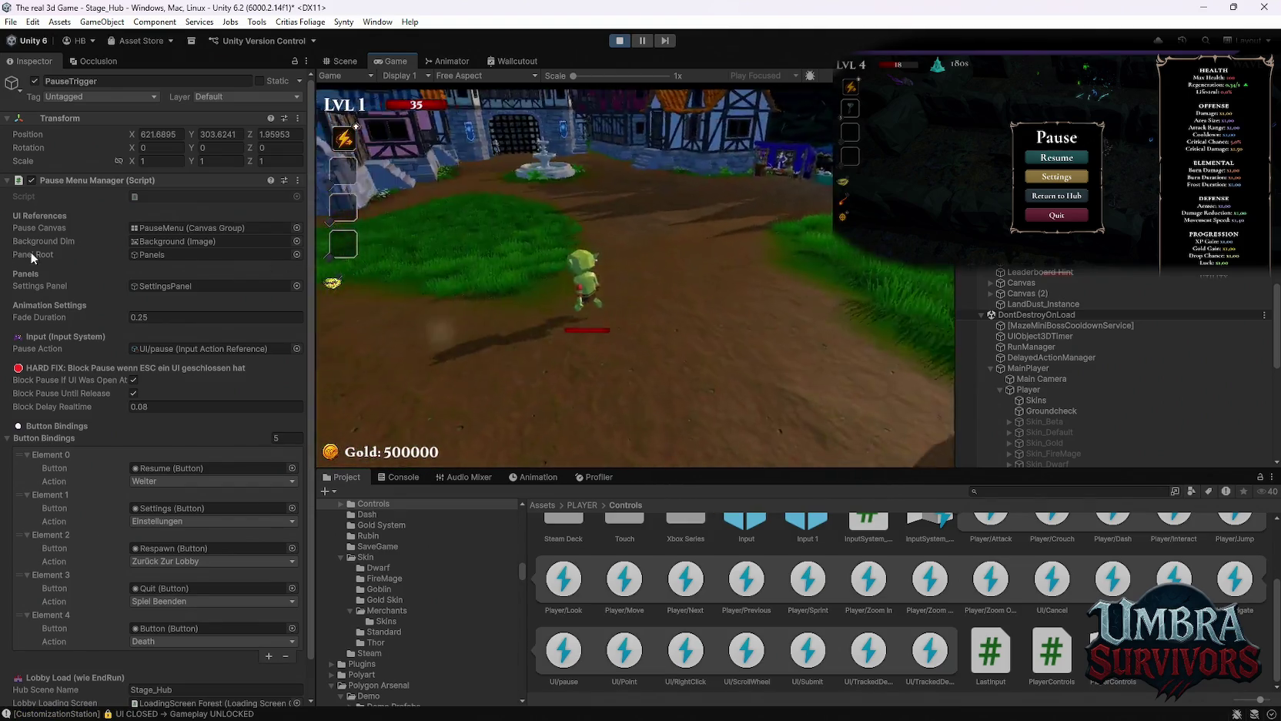
{"action": "key", "text": "w"}
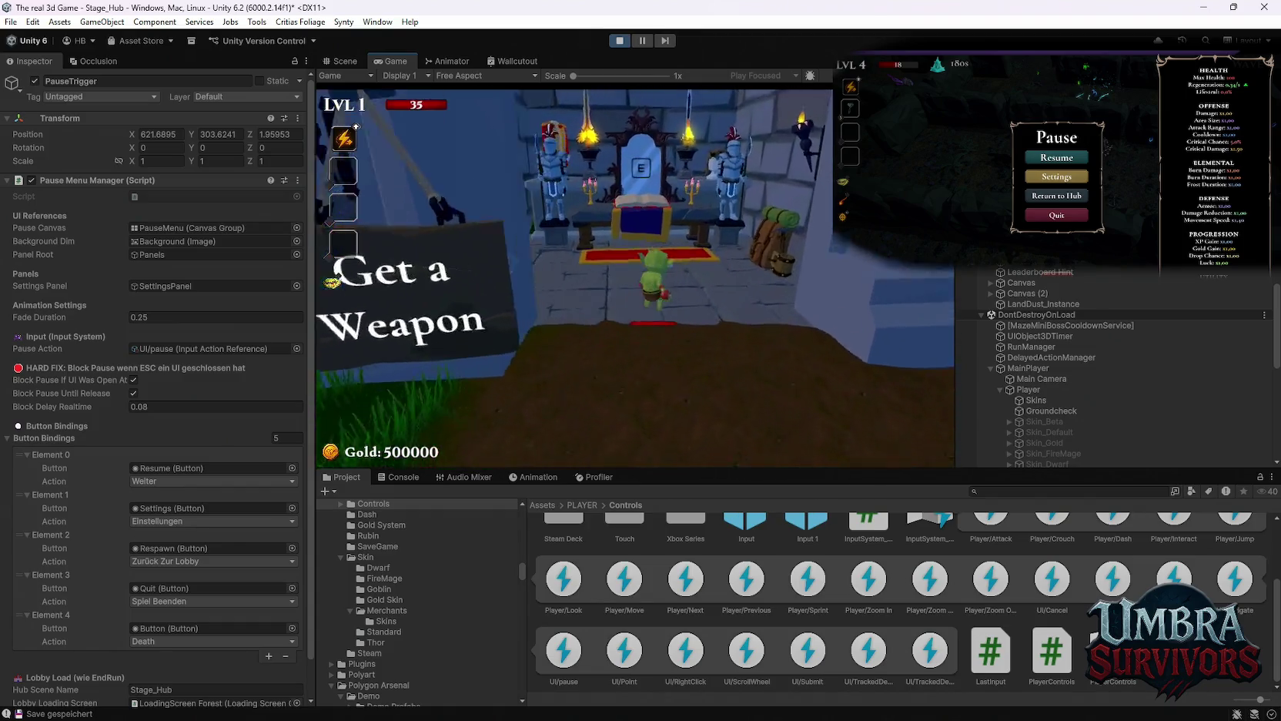
{"action": "key", "text": "e"}
{"action": "key", "text": "Escape"}
{"action": "key", "text": "s"}
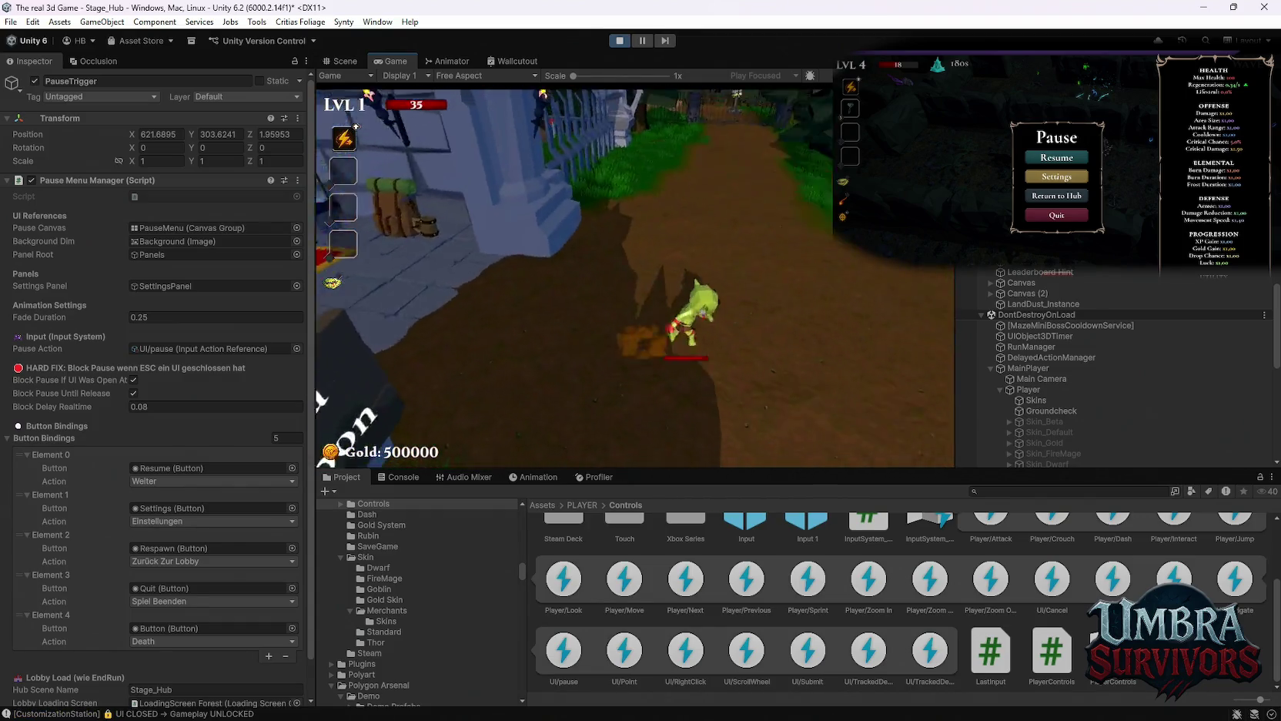
{"action": "key", "text": "w"}
{"action": "key", "text": "Escape"}
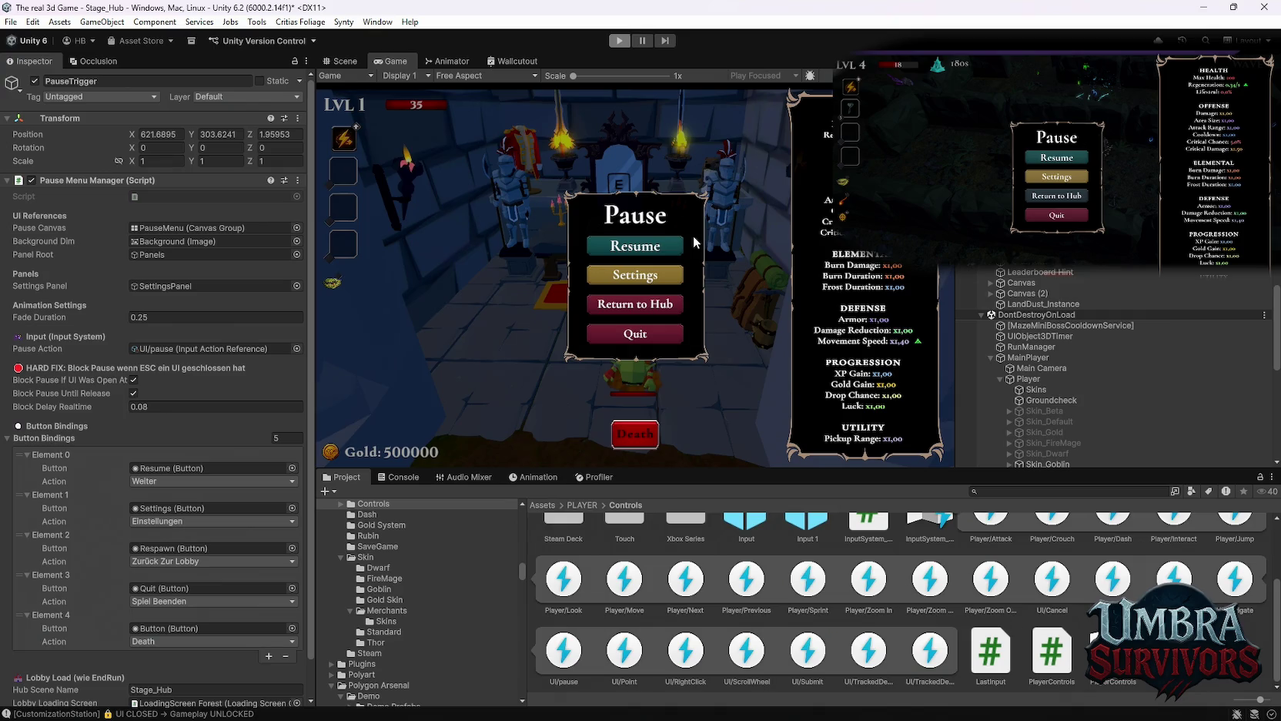
End the hub play-test with Ctrl+P to return to the Scene view.
{"action": "key", "text": "ctrl+p"}
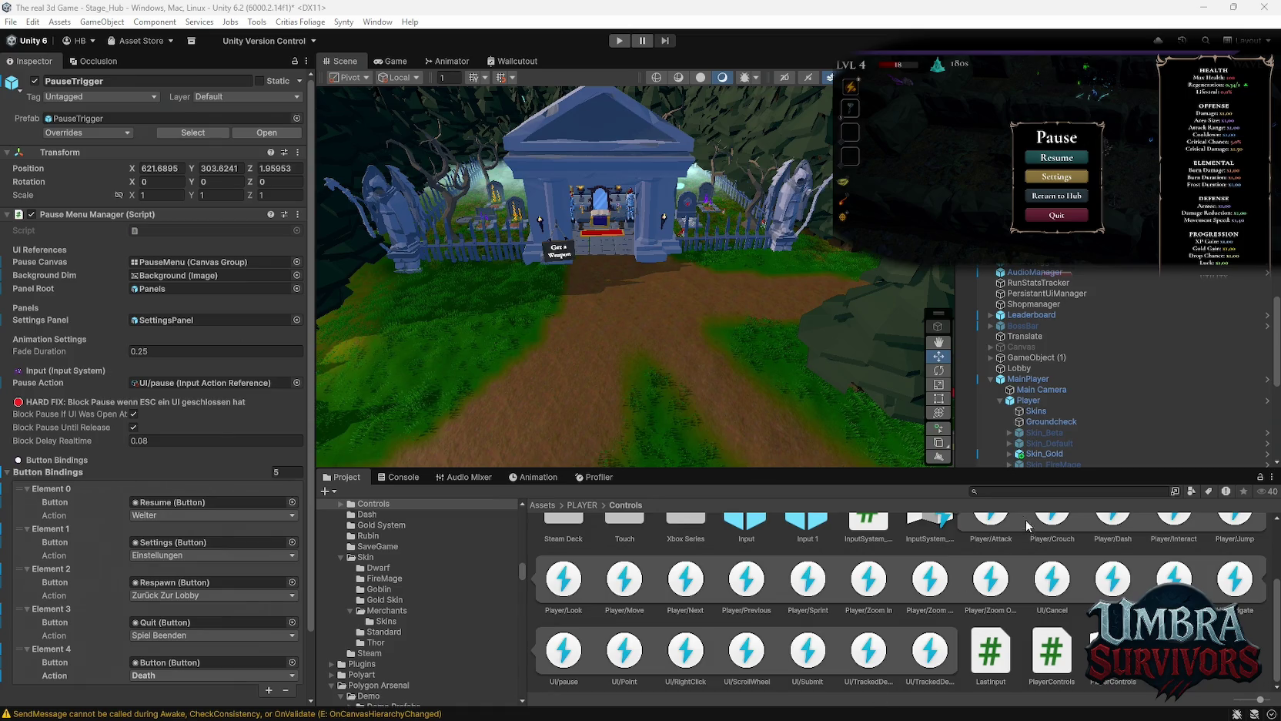
{"action": "key", "text": "alt+tab"}
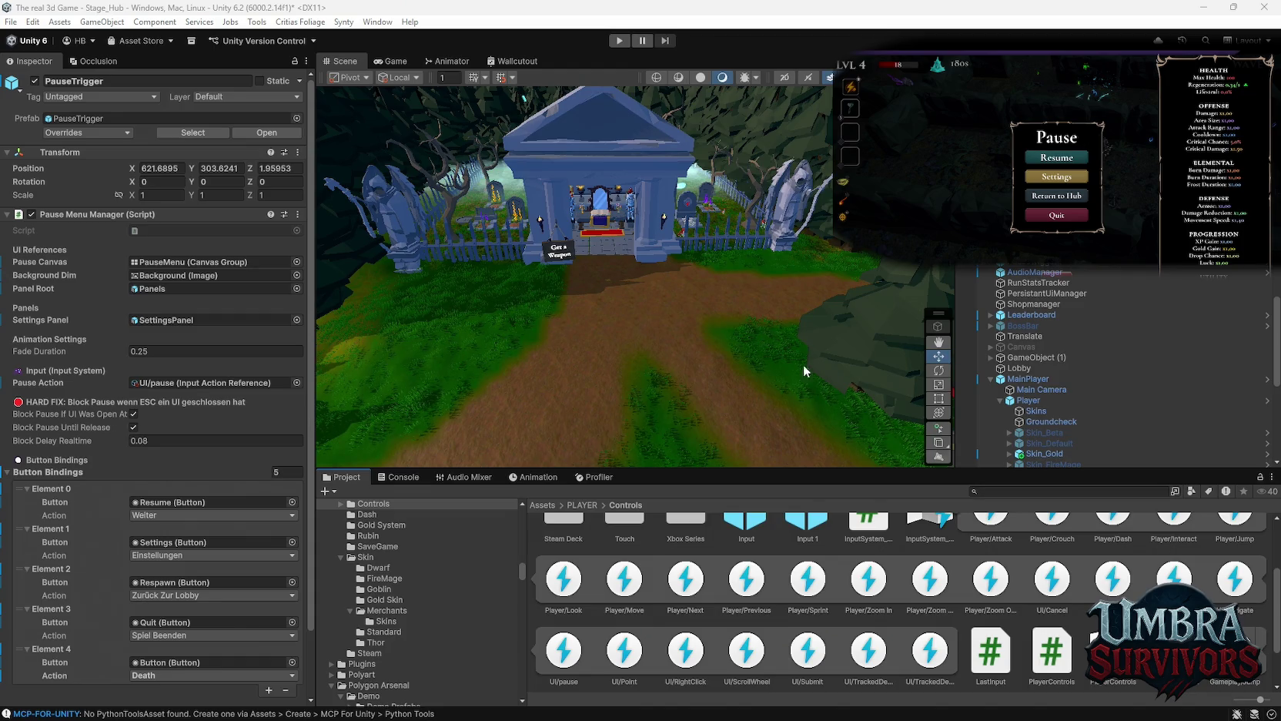
Start the hub play-test, run to the weapon room, and open and close the weapon book twice.
{"action": "left_click", "coordinate": [620, 41]}
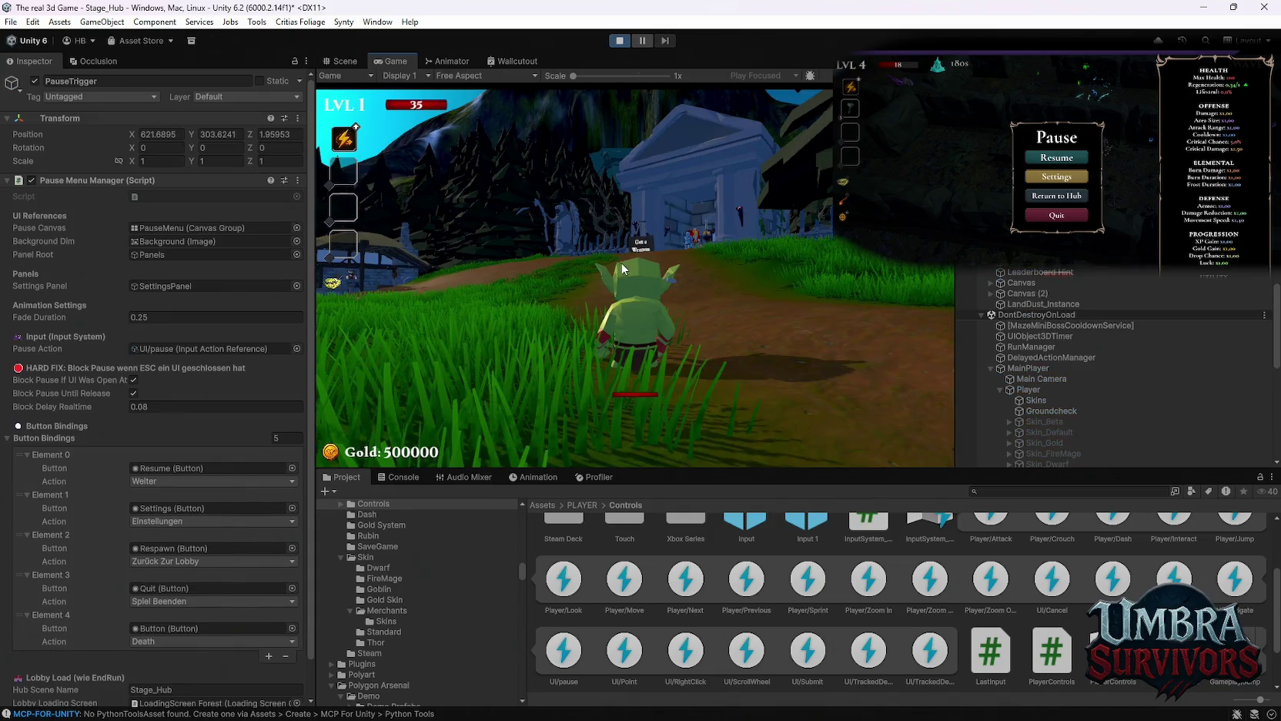
{"action": "key", "text": "w"}
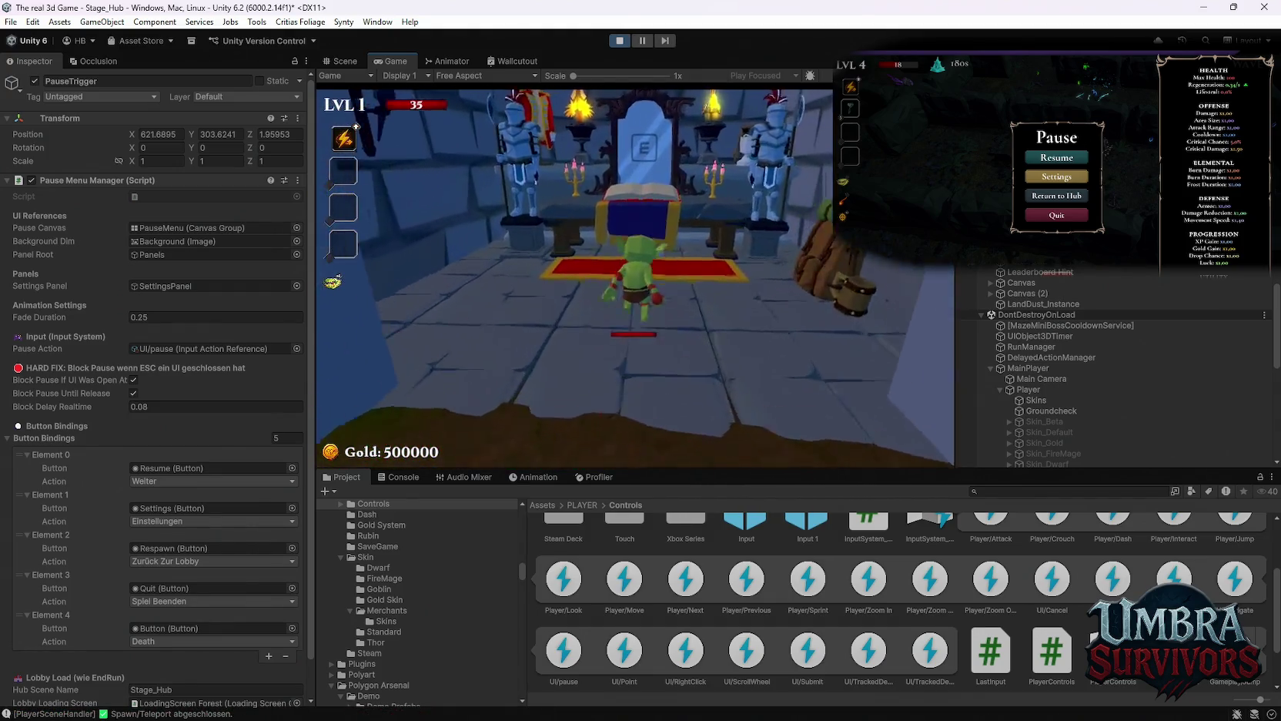
{"action": "key", "text": "e"}
{"action": "scroll", "coordinate": [580, 262], "scroll_direction": "down", "scroll_amount": 1}
{"action": "key", "text": "Escape"}
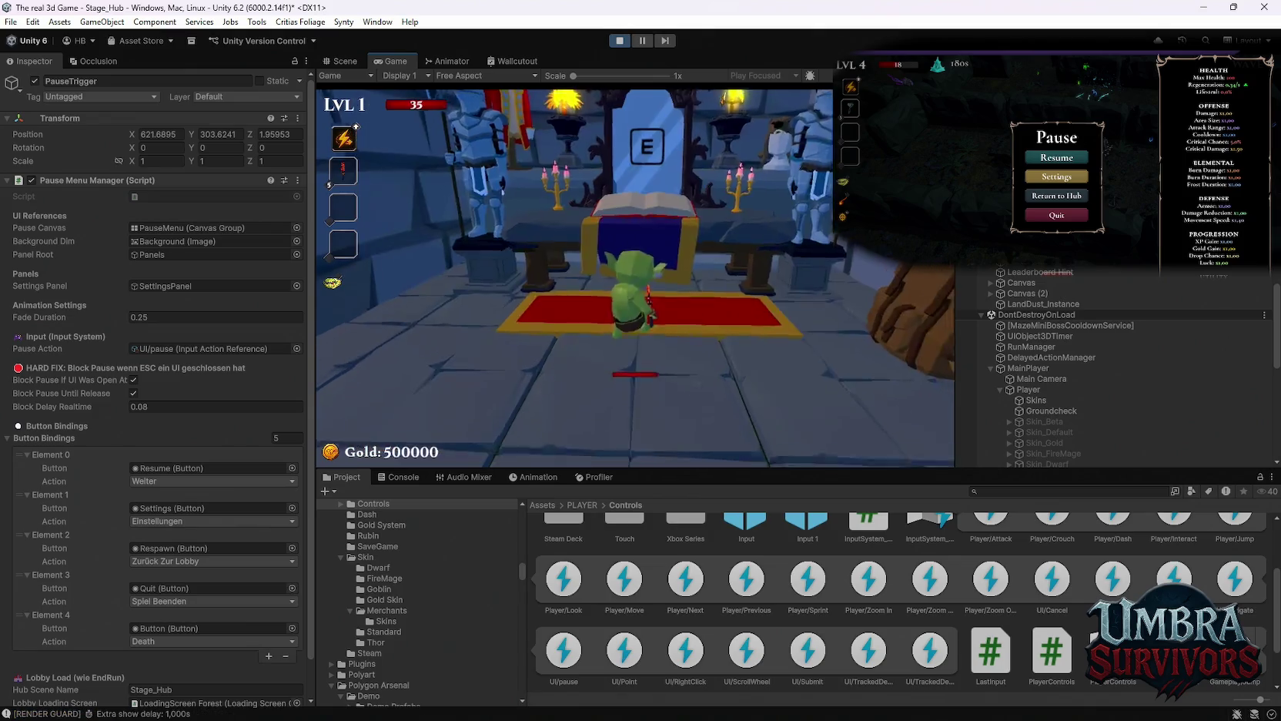
{"action": "key", "text": "e"}
{"action": "key", "text": "Escape"}
Walk the goblin to the merchant stall, open and close the Skin Shop, then step away and return.
{"action": "key", "text": "s"}
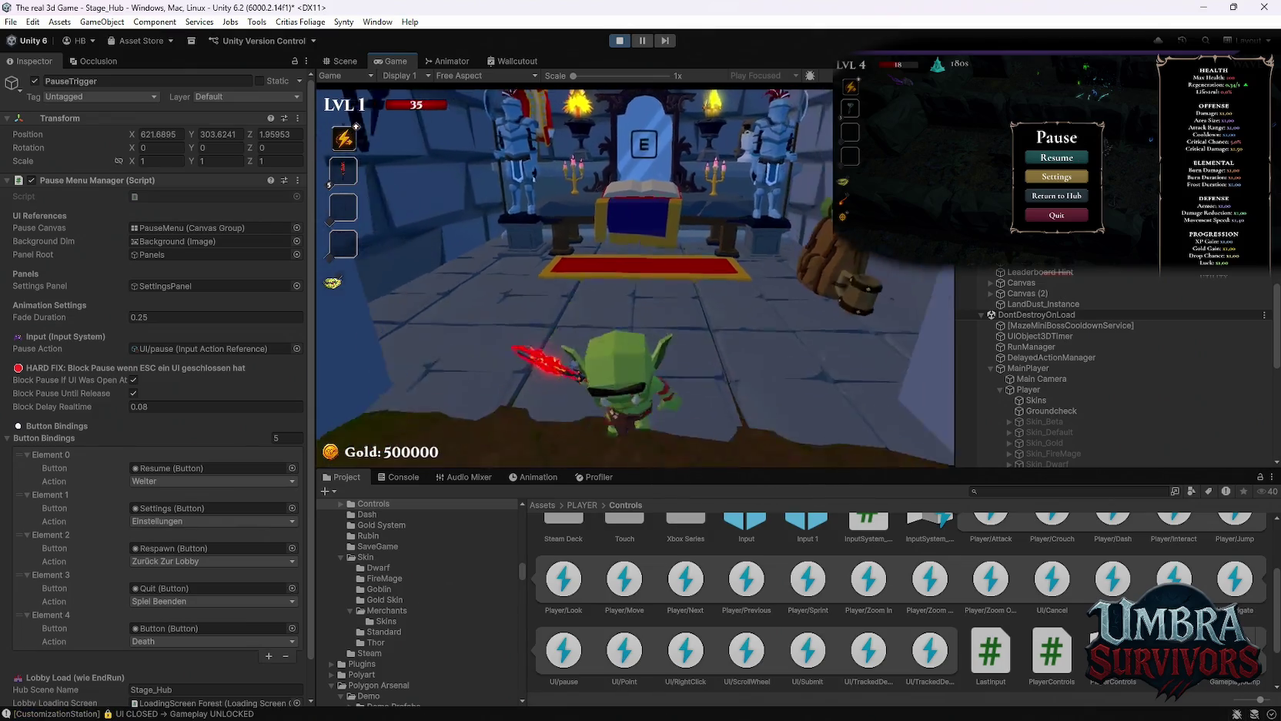
{"action": "key", "text": "w"}
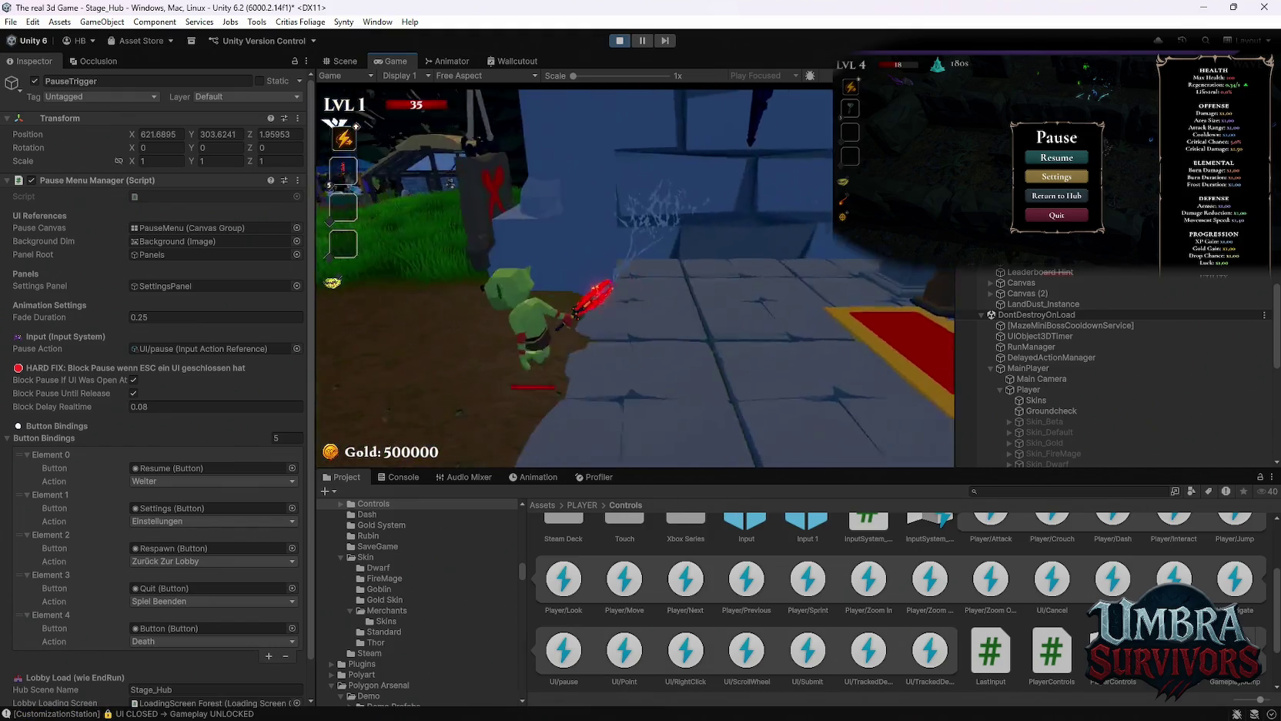
{"action": "key", "text": "w"}
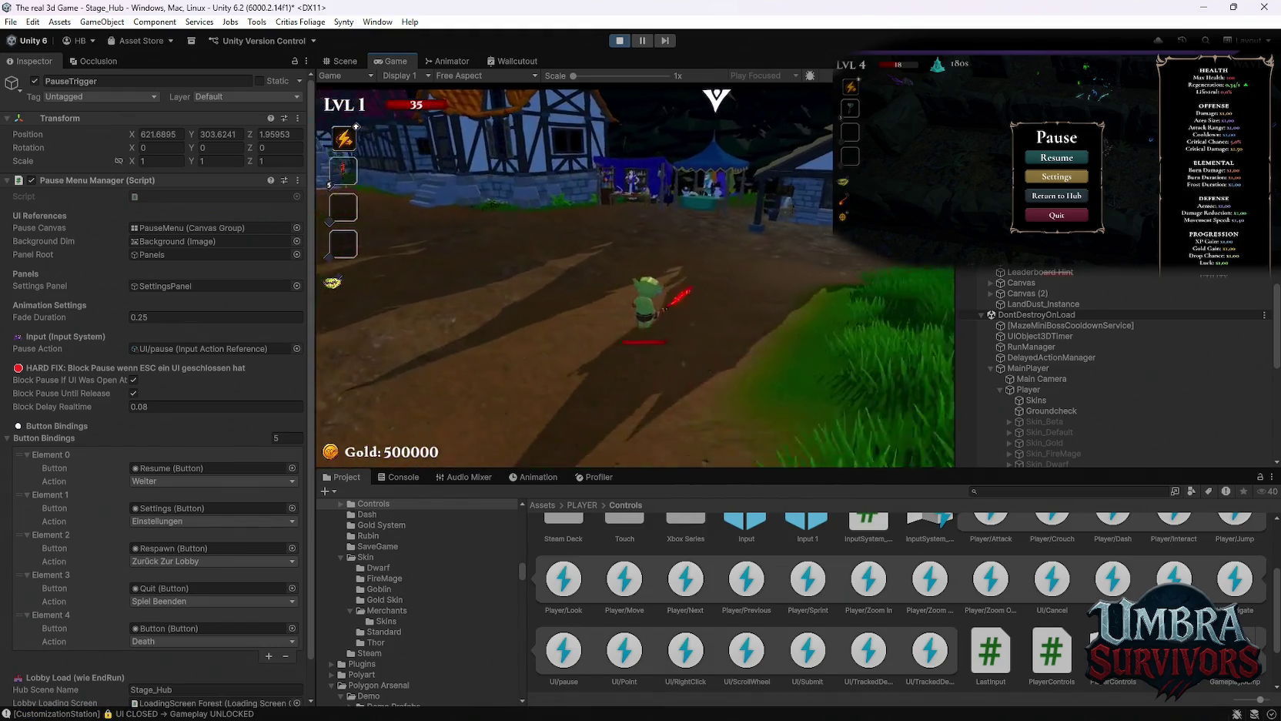
{"action": "key", "text": "w"}
{"action": "key", "text": "e"}
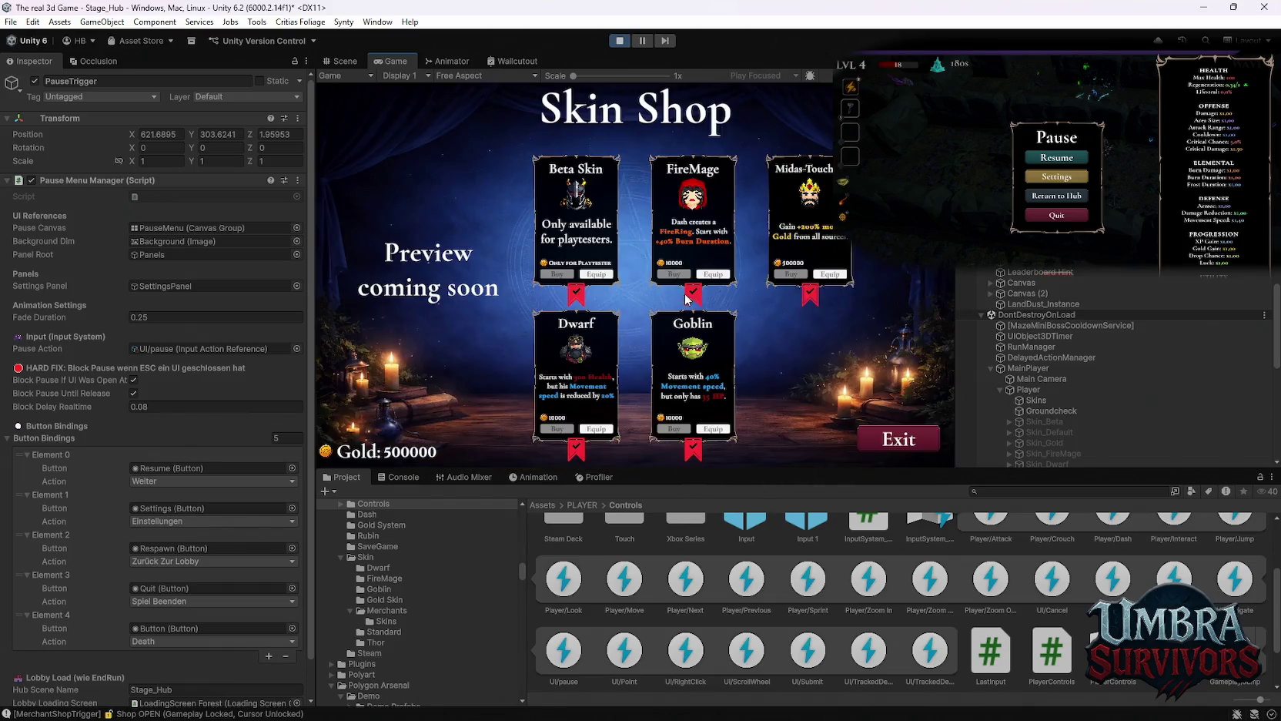
{"action": "key", "text": "Escape"}
{"action": "key", "text": "s"}
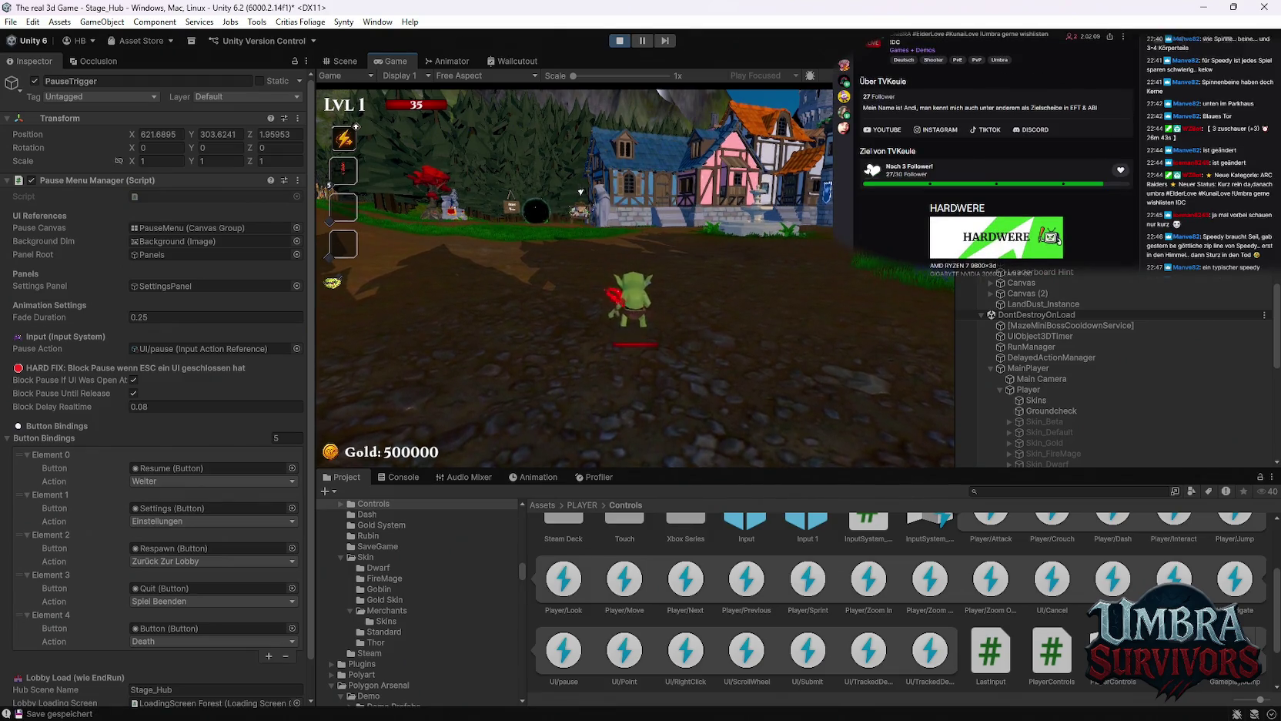
{"action": "key", "text": "w"}
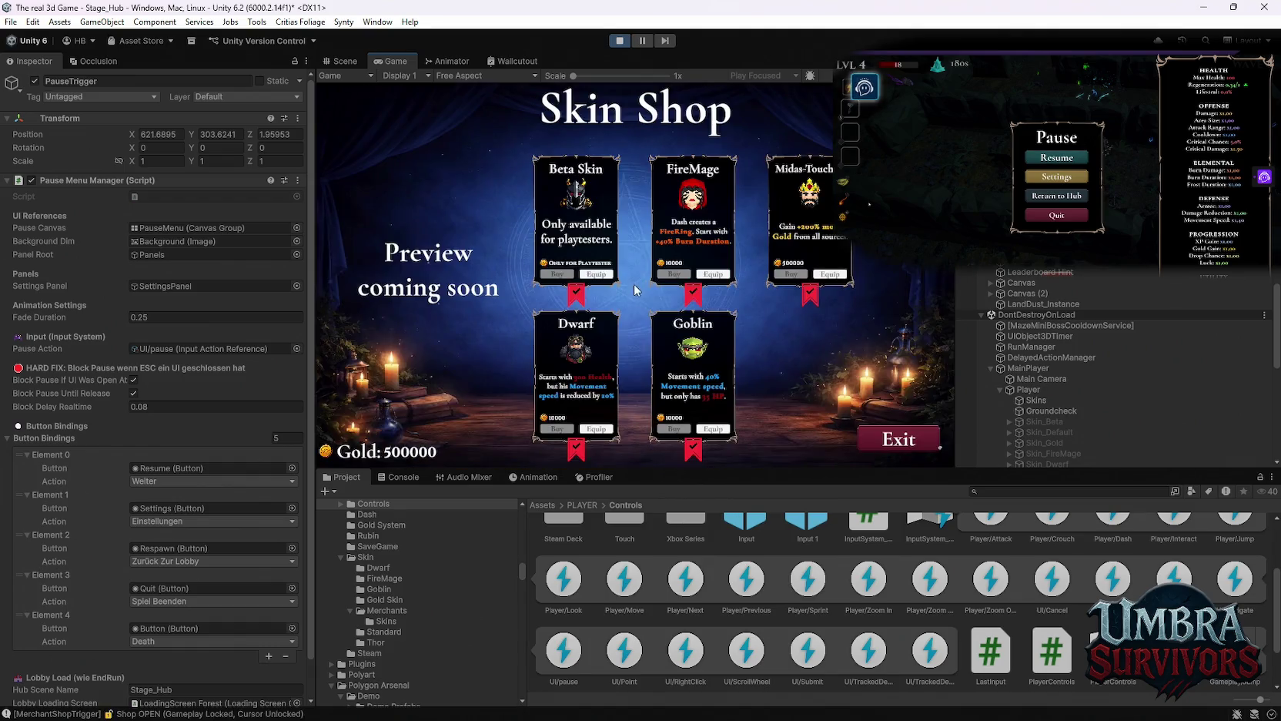
Toggle the pause menu on the path, then open and close the shrine's weapon book twice.
{"action": "key", "text": "s"}
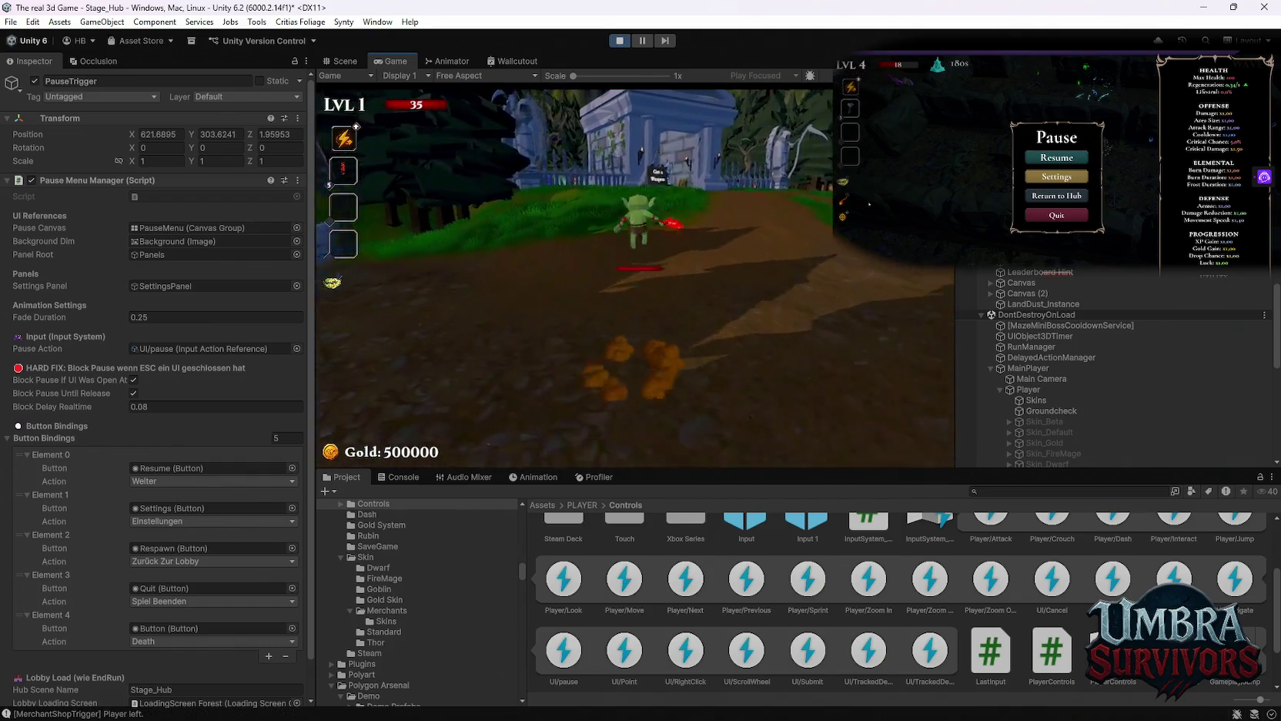
{"action": "key", "text": "Escape"}
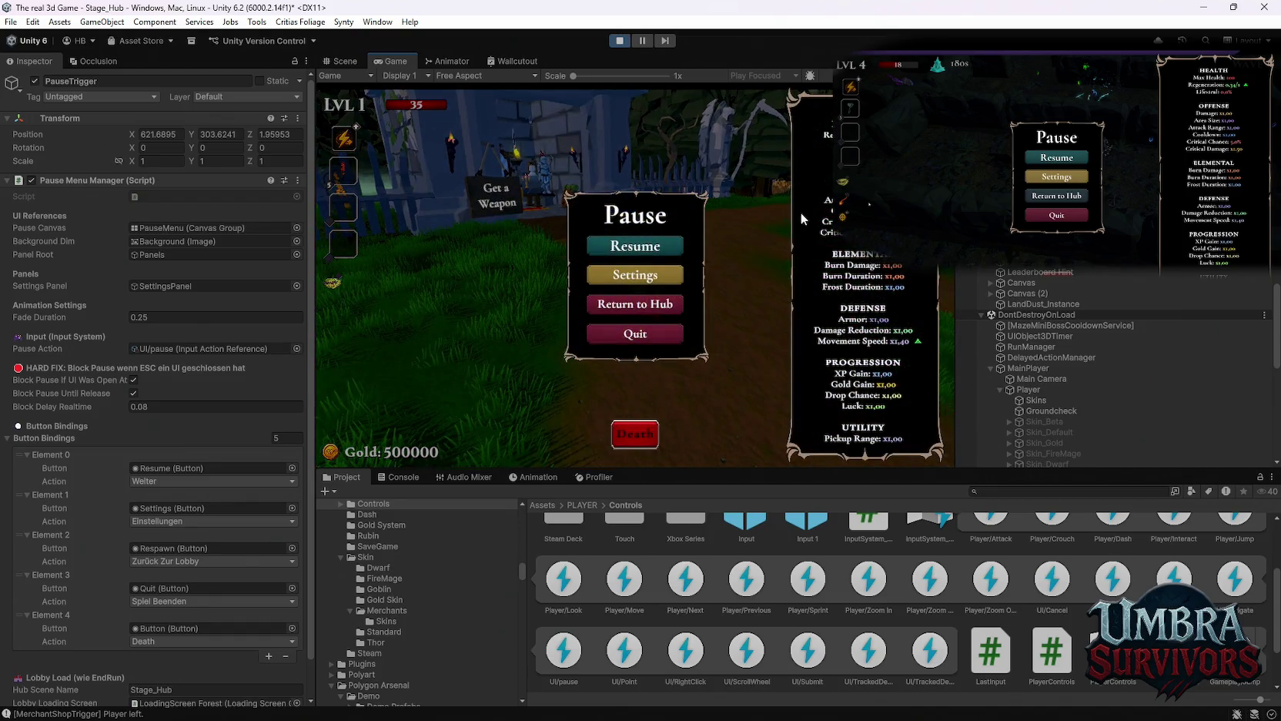
{"action": "key", "text": "Escape"}
{"action": "key", "text": "w"}
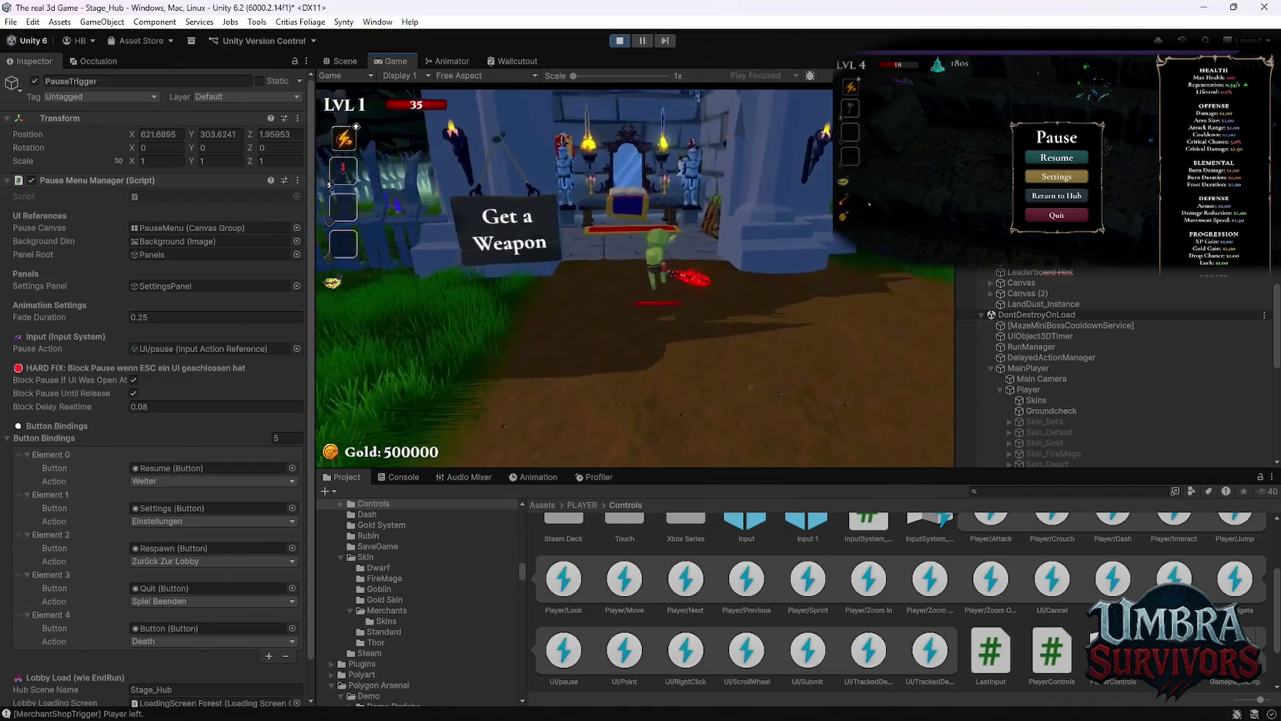
{"action": "key", "text": "e"}
{"action": "key", "text": "Escape"}
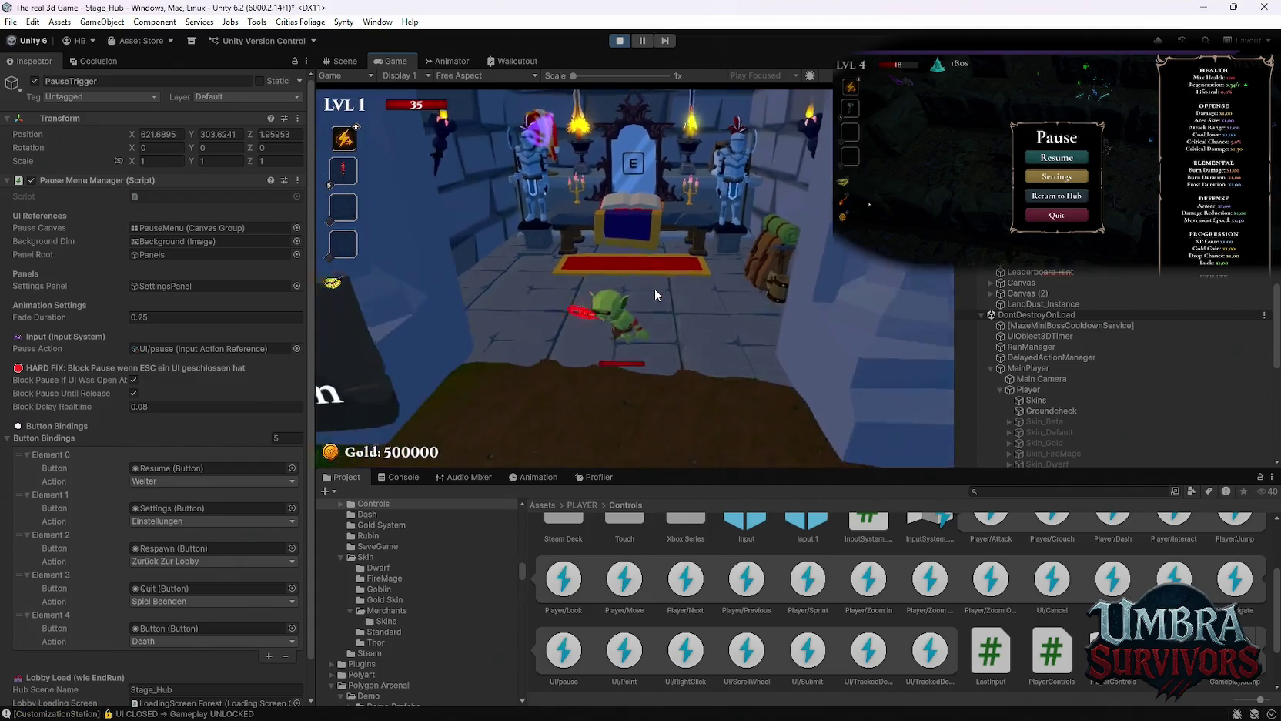
{"action": "key", "text": "e"}
{"action": "key", "text": "Escape"}
Toggle the in-game pause menu repeatedly around the shrine, then stop Play mode.
{"action": "key", "text": "w"}
{"action": "key", "text": "Escape"}
{"action": "key", "text": "Escape"}
{"action": "key", "text": "Escape"}
{"action": "key", "text": "Escape"}
{"action": "key", "text": "s"}
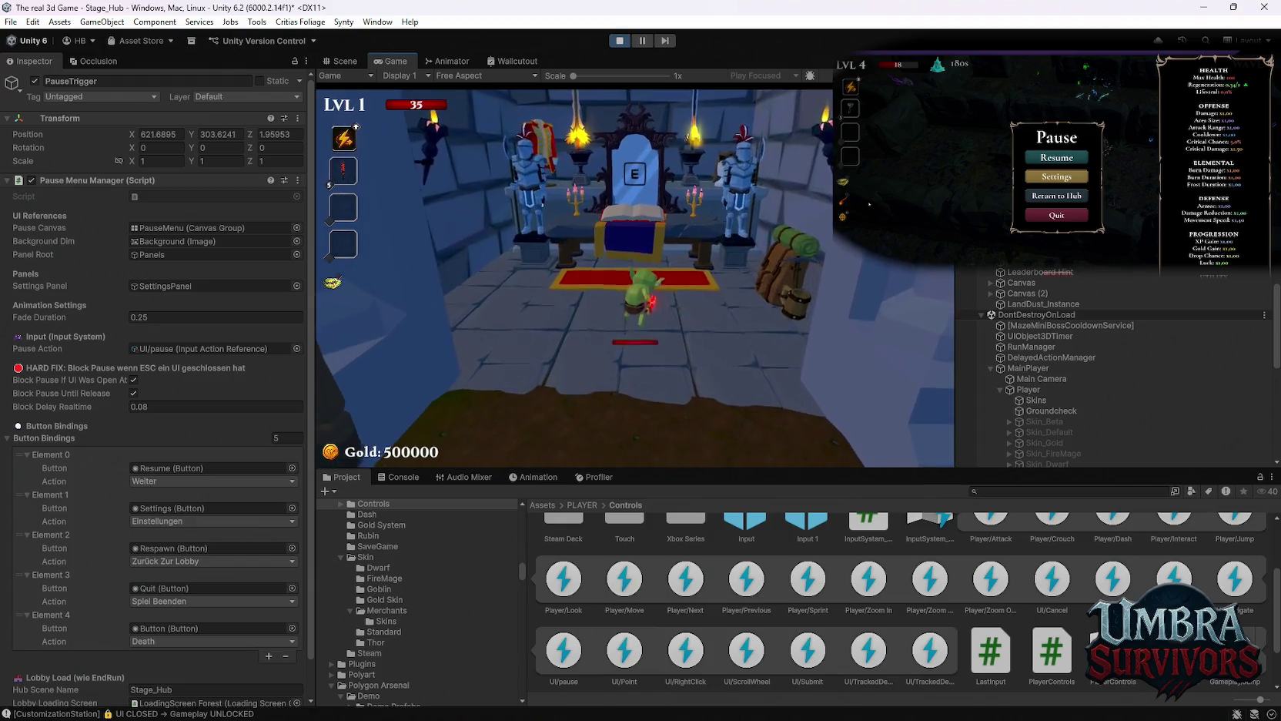
{"action": "key", "text": "Escape"}
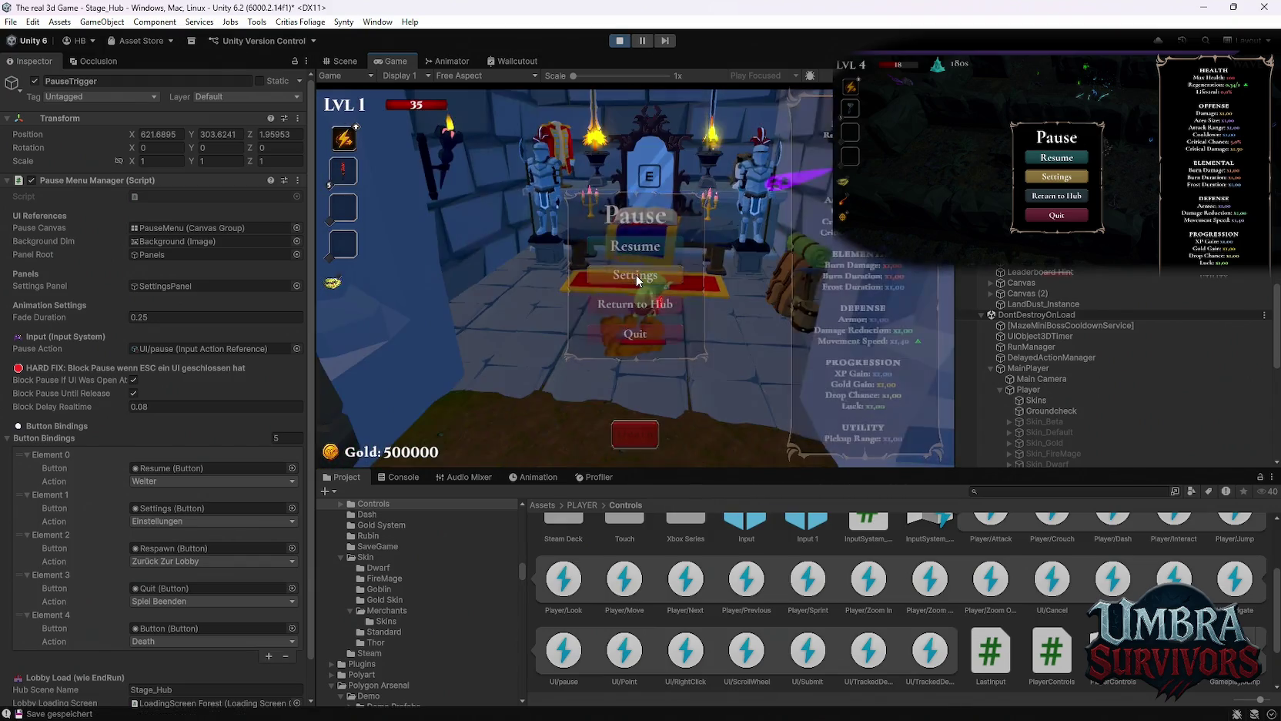
{"action": "key", "text": "Escape"}
{"action": "key", "text": "s"}
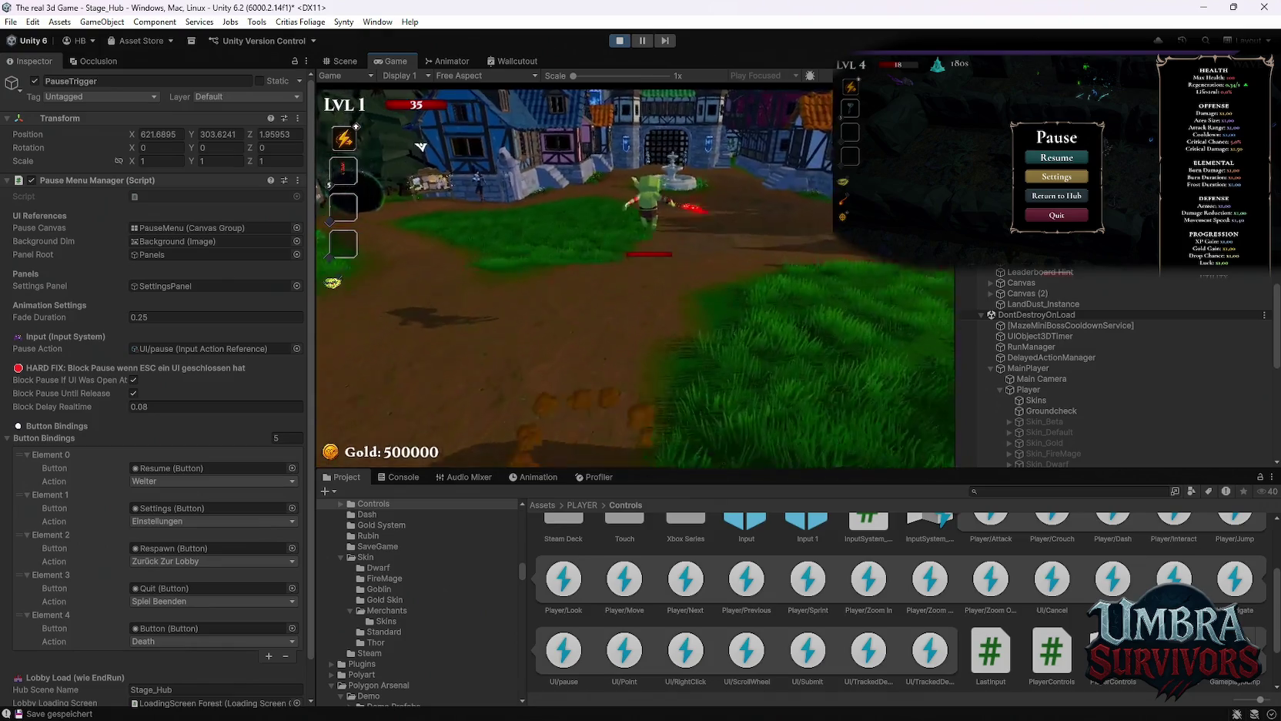
{"action": "key", "text": "Escape"}
{"action": "key", "text": "Escape"}
{"action": "key", "text": "s"}
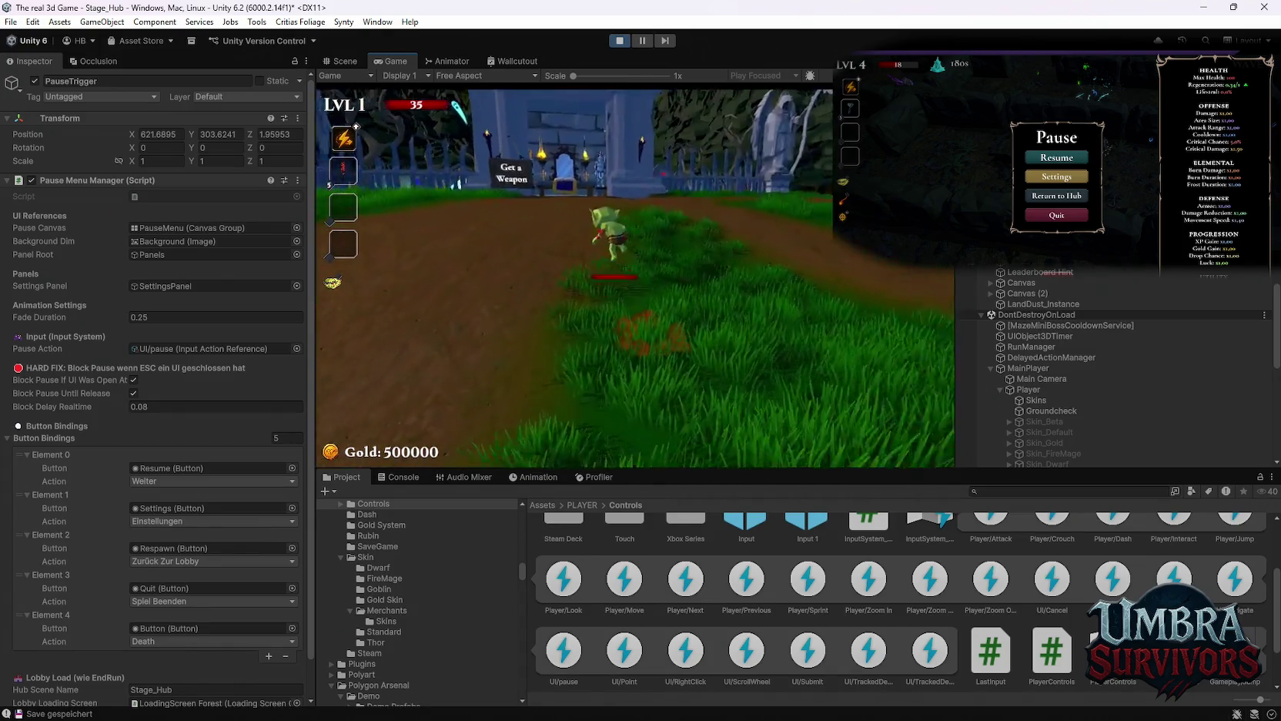
{"action": "key", "text": "Escape"}
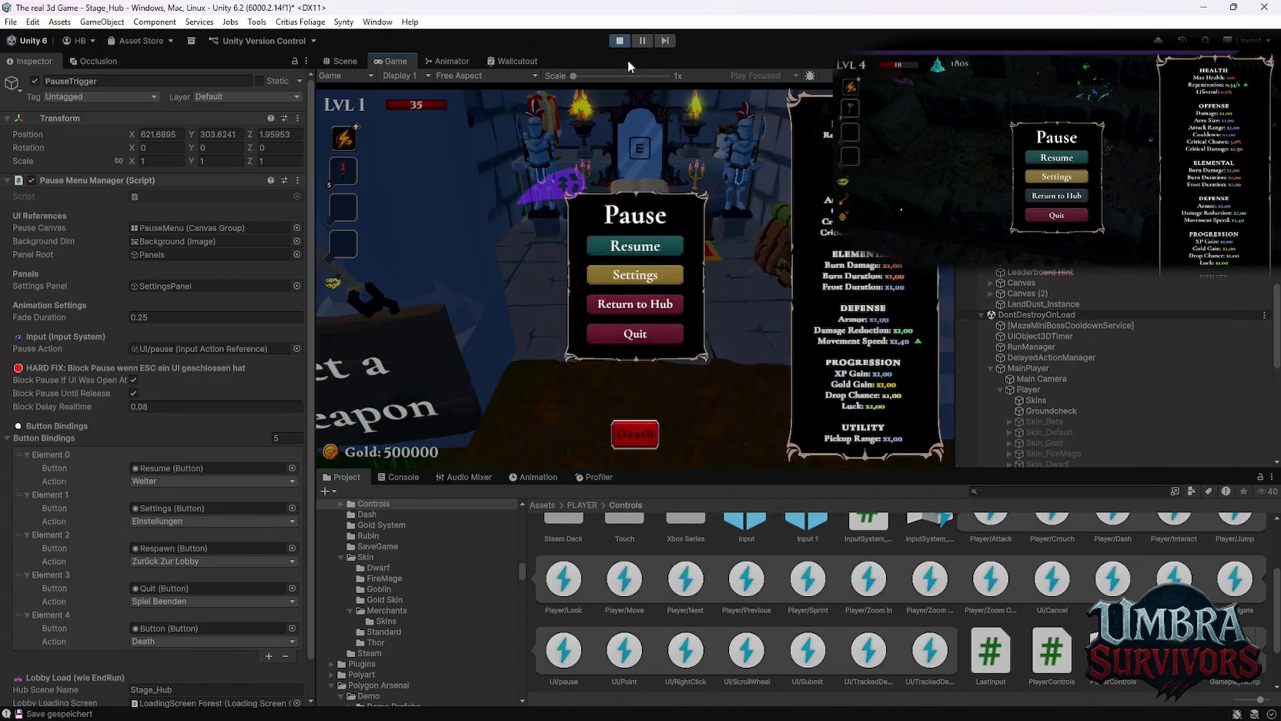
{"action": "left_click", "coordinate": [619, 40]}
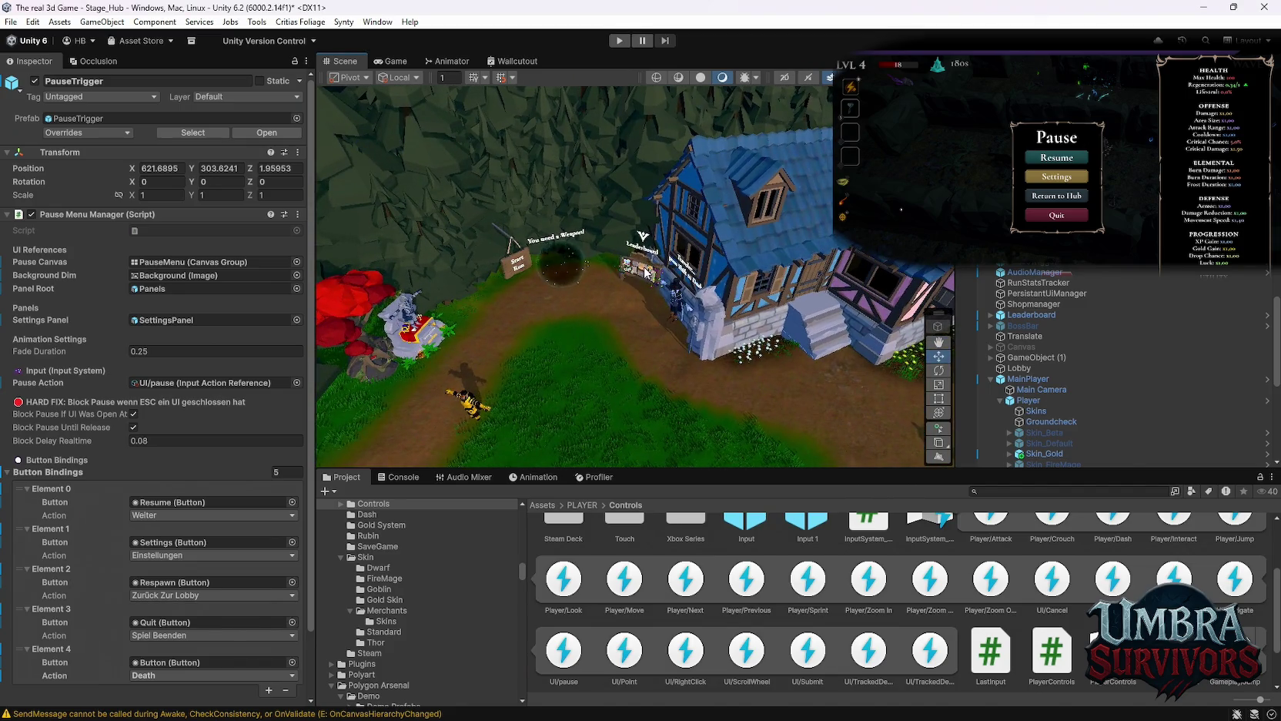
Select the leaderboard quest board, review its Leaderboard Interactable component, then start Play mode.
{"action": "left_click", "coordinate": [700, 304]}
{"action": "scroll", "coordinate": [189, 461], "scroll_direction": "down", "scroll_amount": 1}
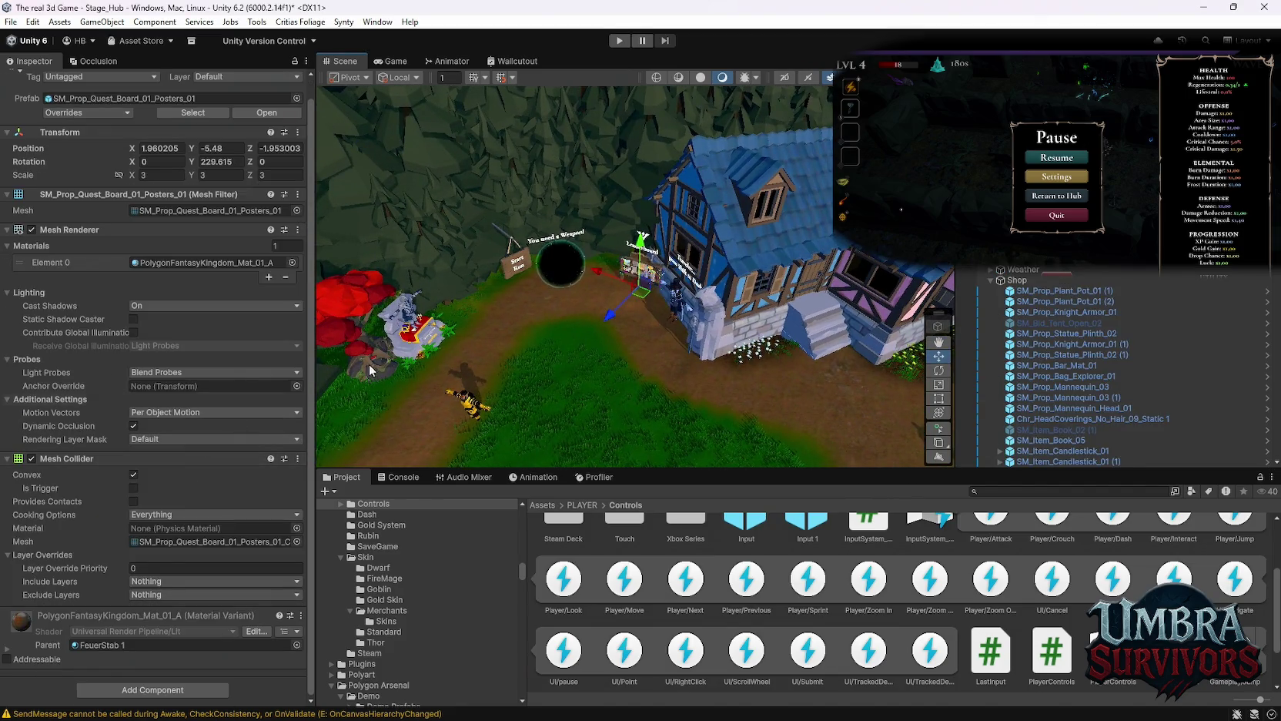
{"action": "left_click", "coordinate": [690, 292]}
{"action": "scroll", "coordinate": [195, 493], "scroll_direction": "down", "scroll_amount": 5}
{"action": "scroll", "coordinate": [195, 494], "scroll_direction": "down", "scroll_amount": 2}
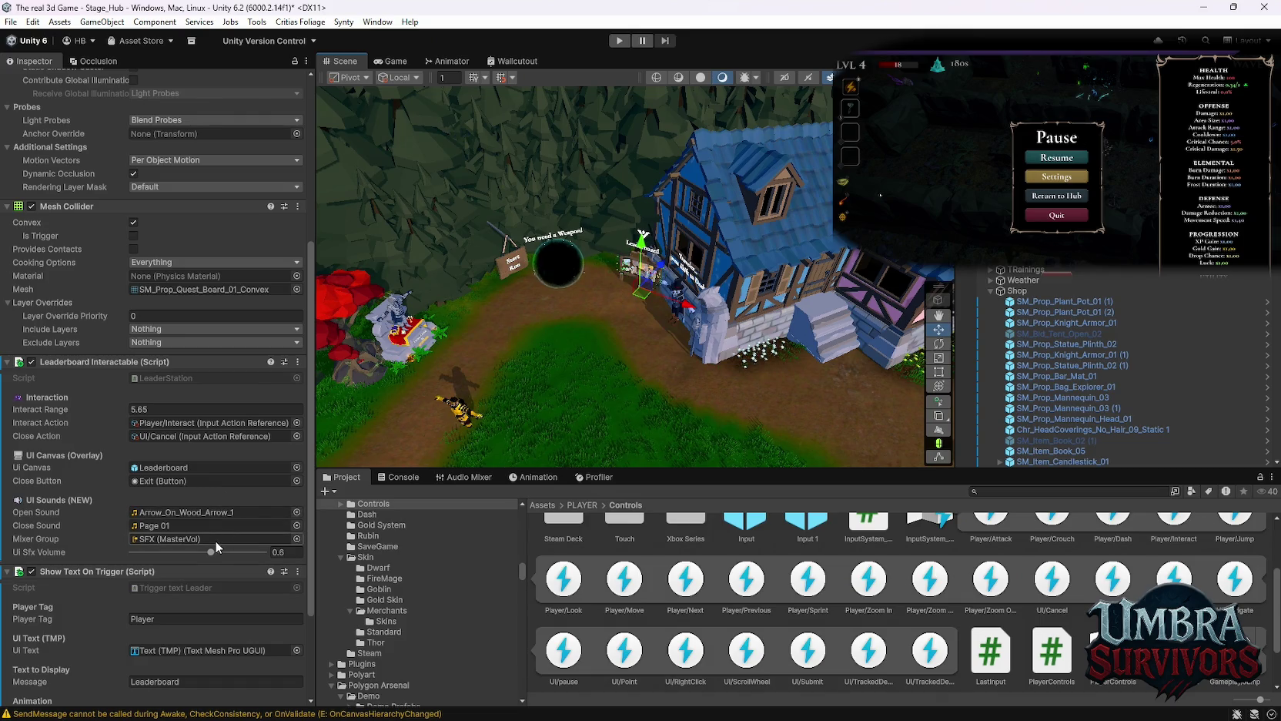
{"action": "left_click", "coordinate": [613, 45]}
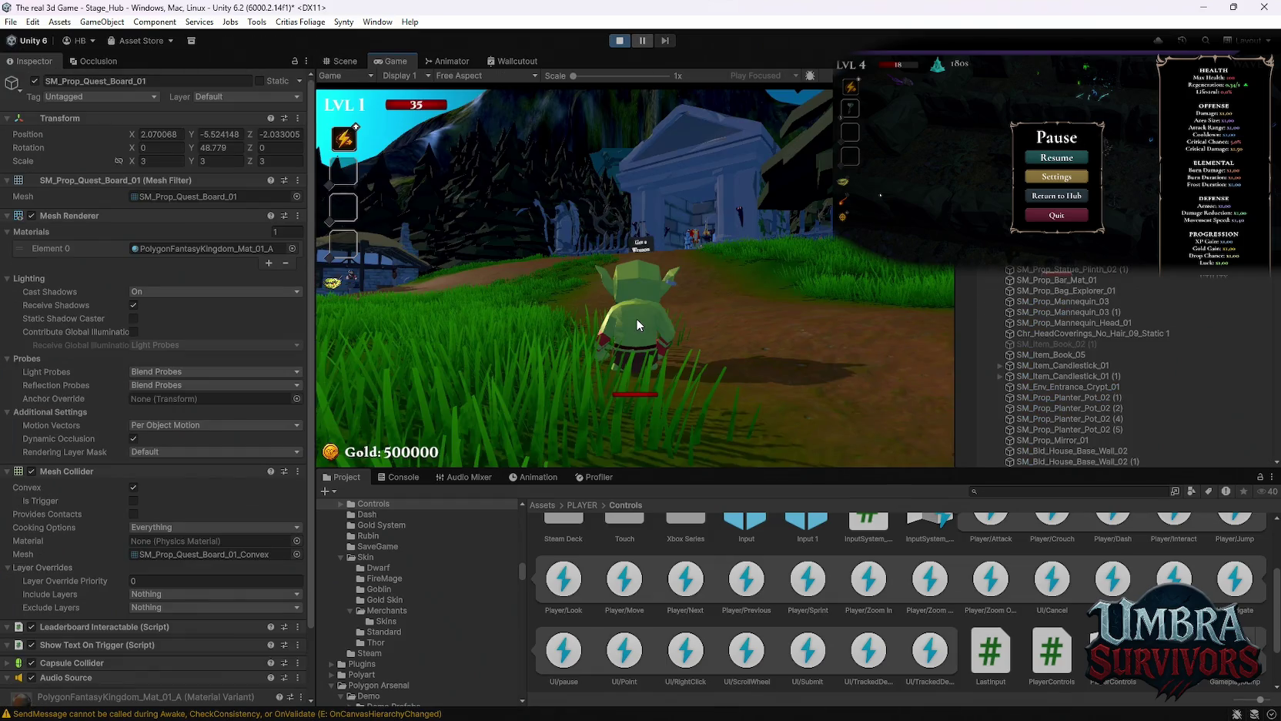
Open the Global Leaderboard at the quest board and close it with Exit.
{"action": "left_click", "coordinate": [636, 318]}
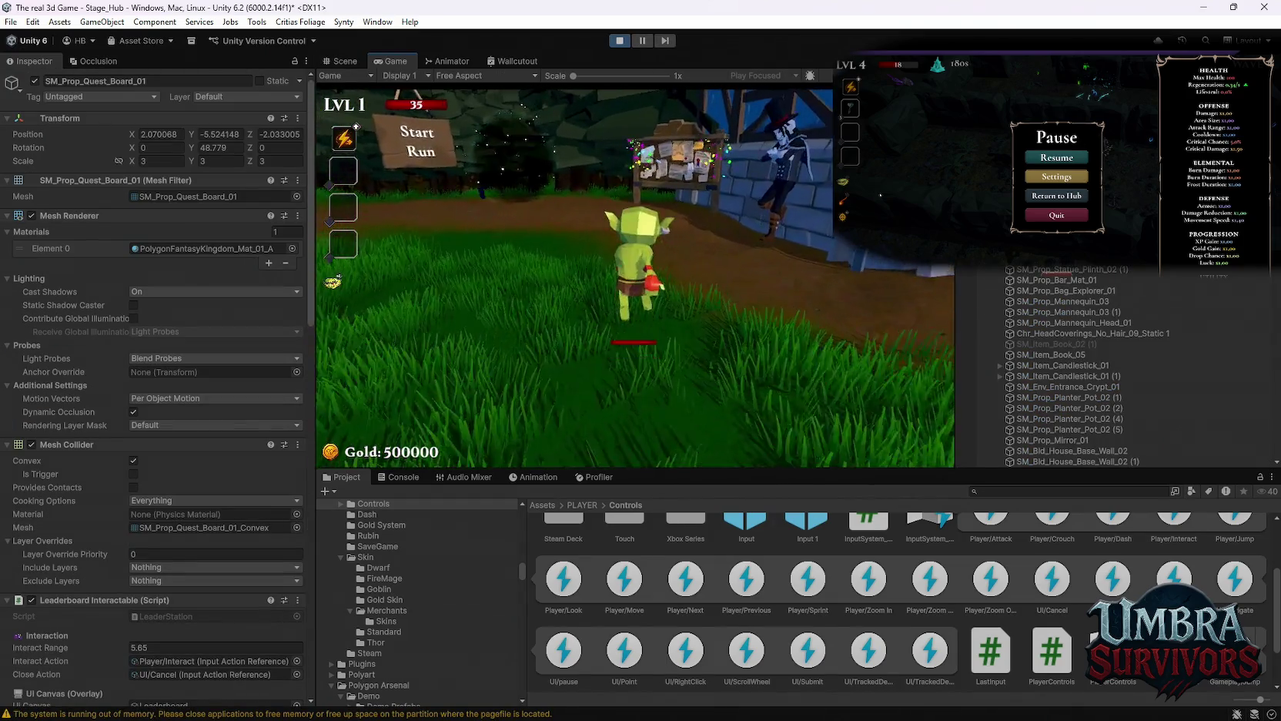
{"action": "key", "text": "e"}
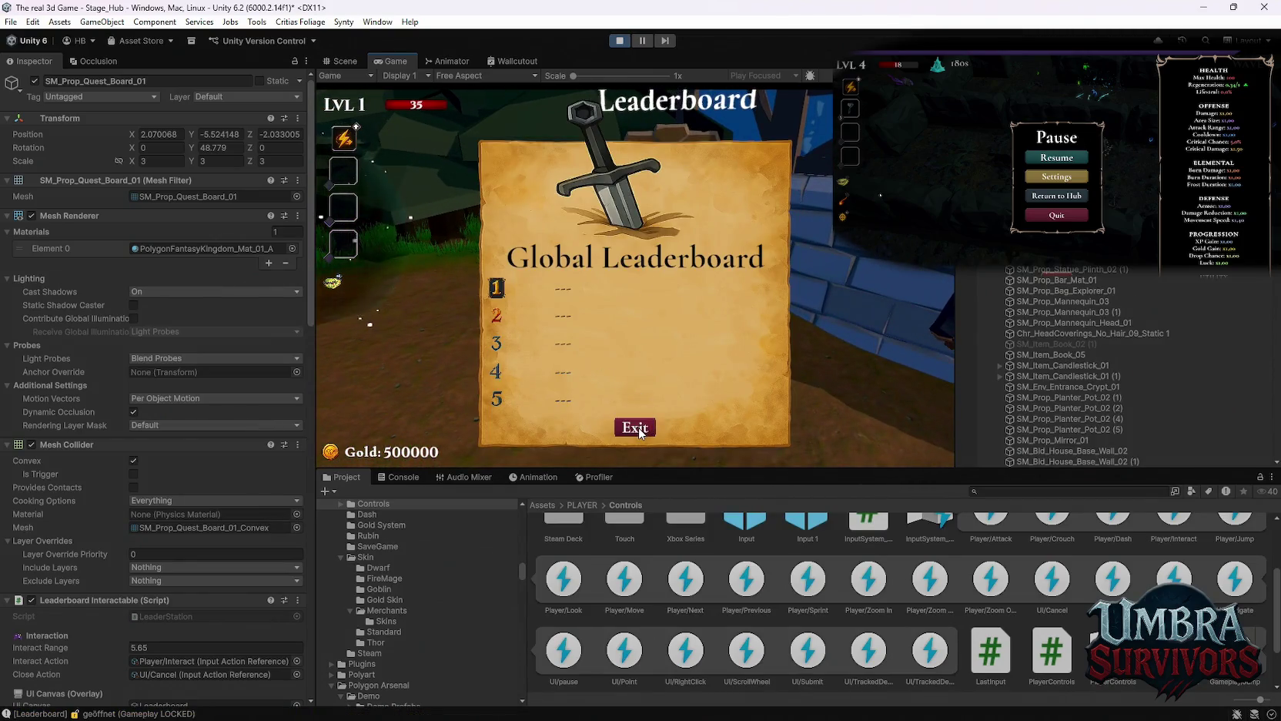
{"action": "left_click", "coordinate": [640, 430]}
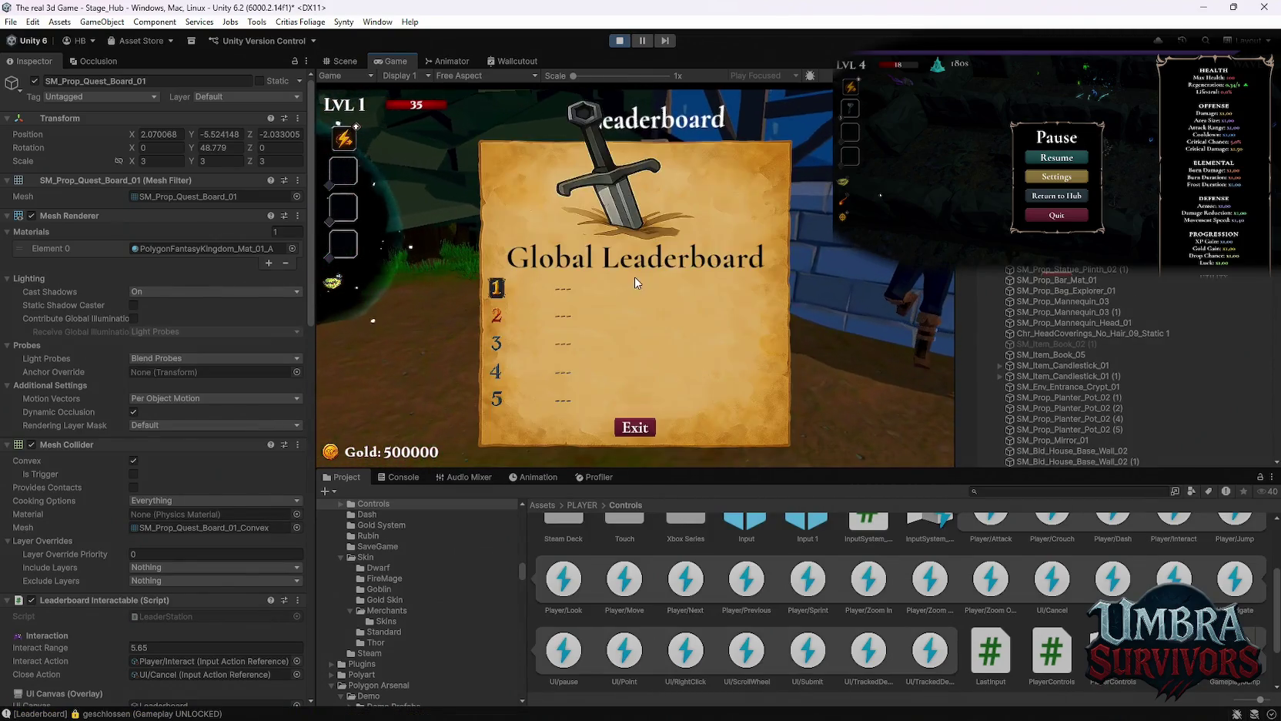
Run the goblin past the fountain up the path to the portal and back, then pause and stop play.
{"action": "key", "text": "s"}
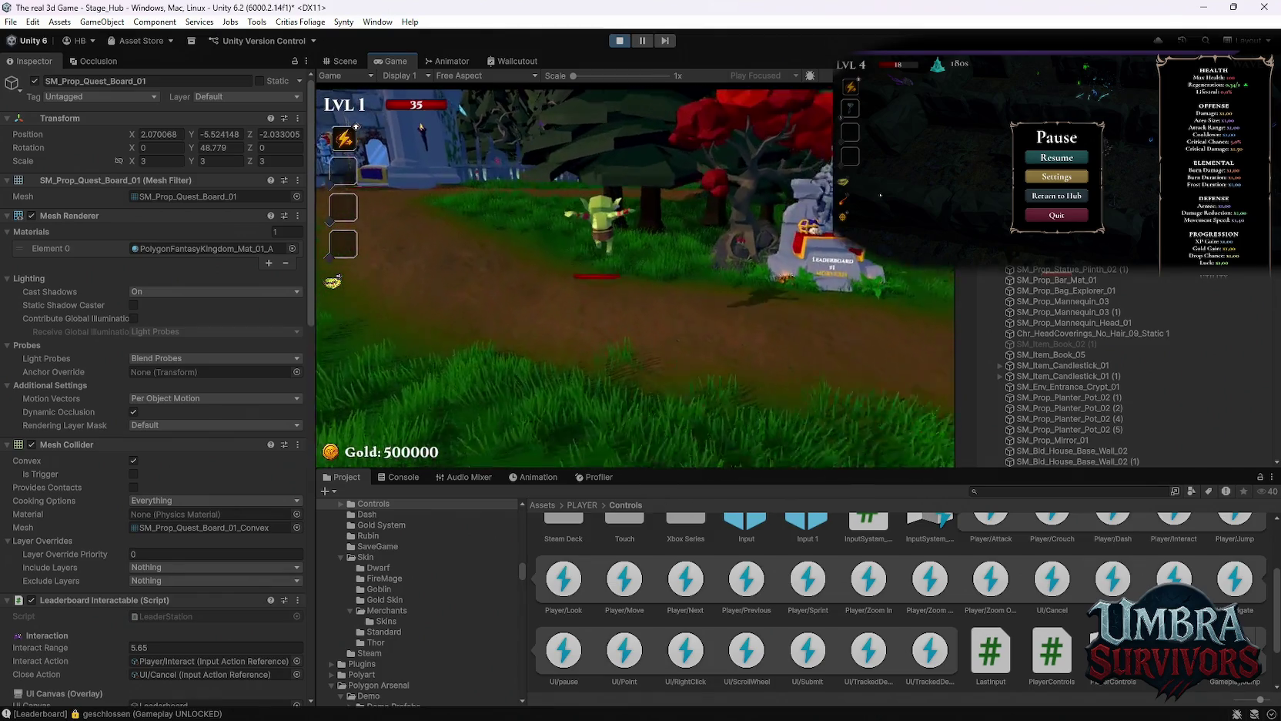
{"action": "key", "text": "s"}
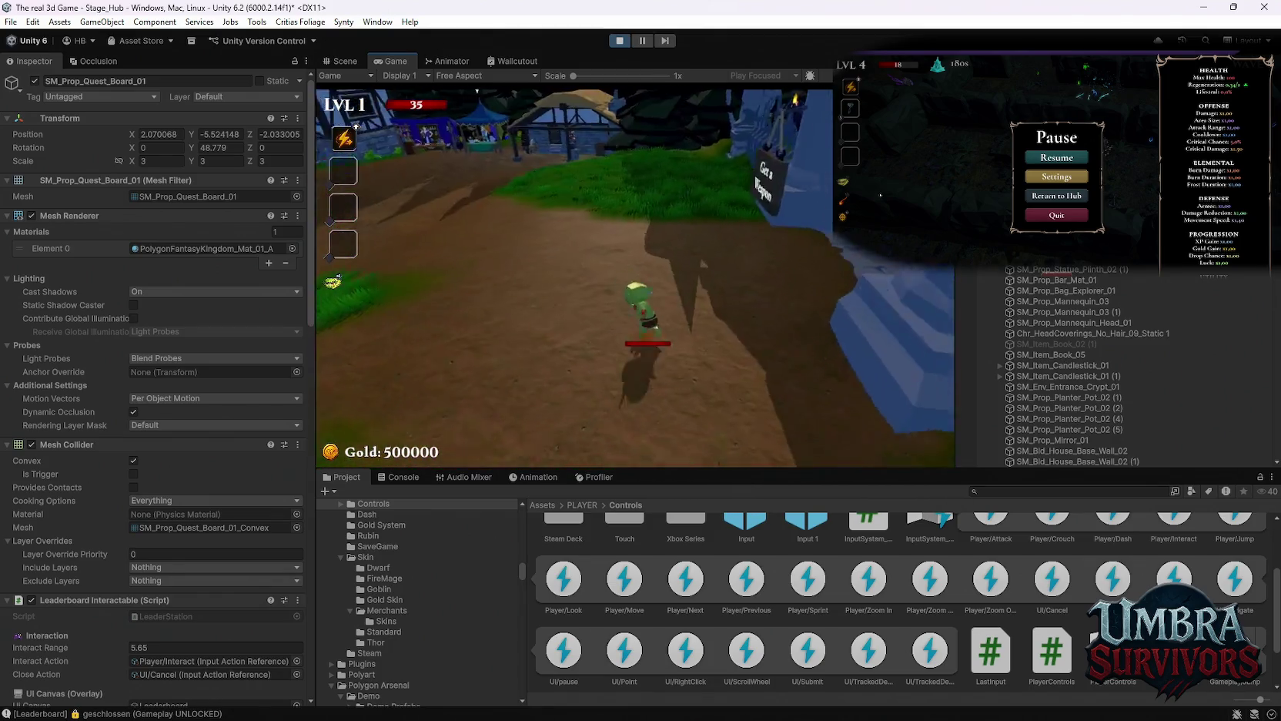
{"action": "key", "text": "s"}
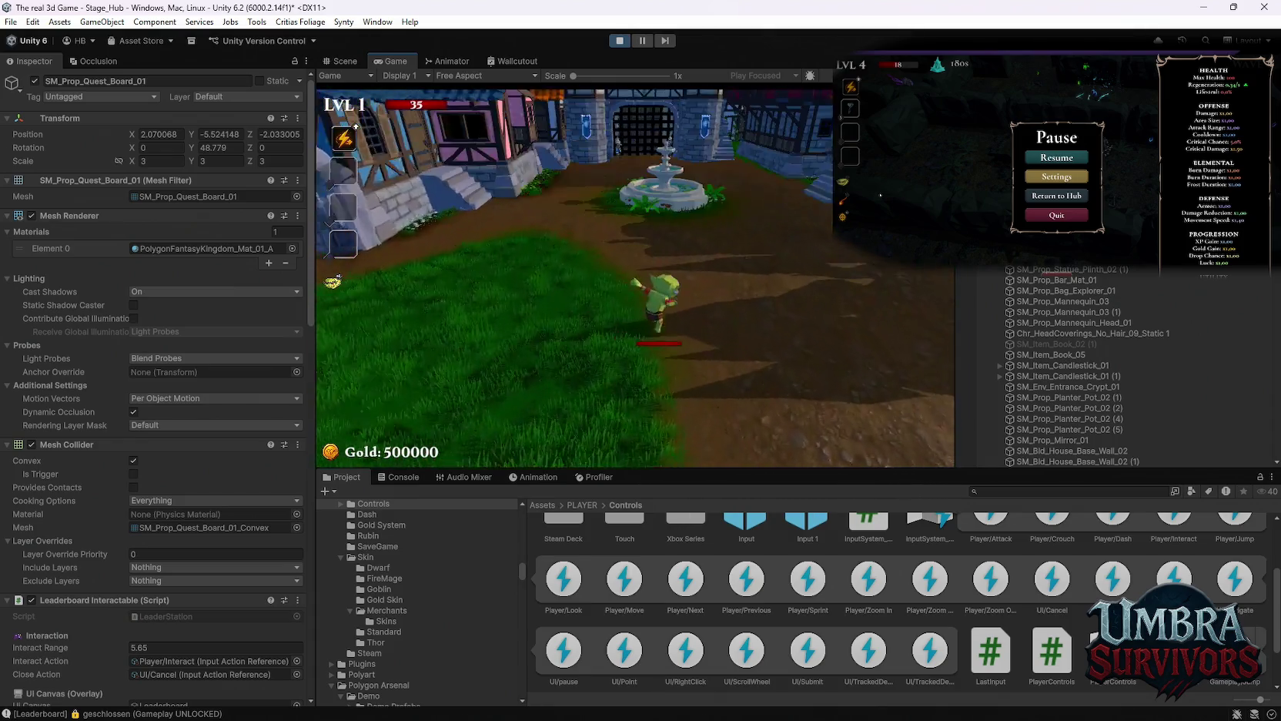
{"action": "key", "text": "w"}
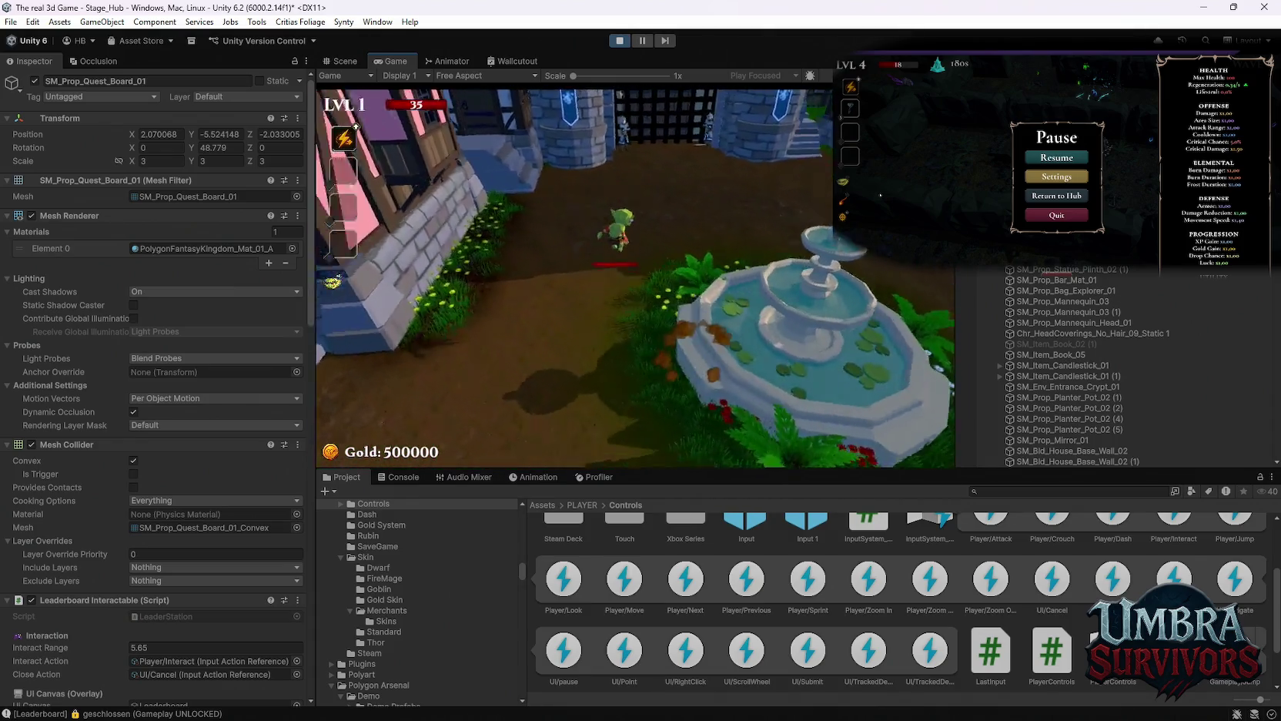
{"action": "key", "text": "w"}
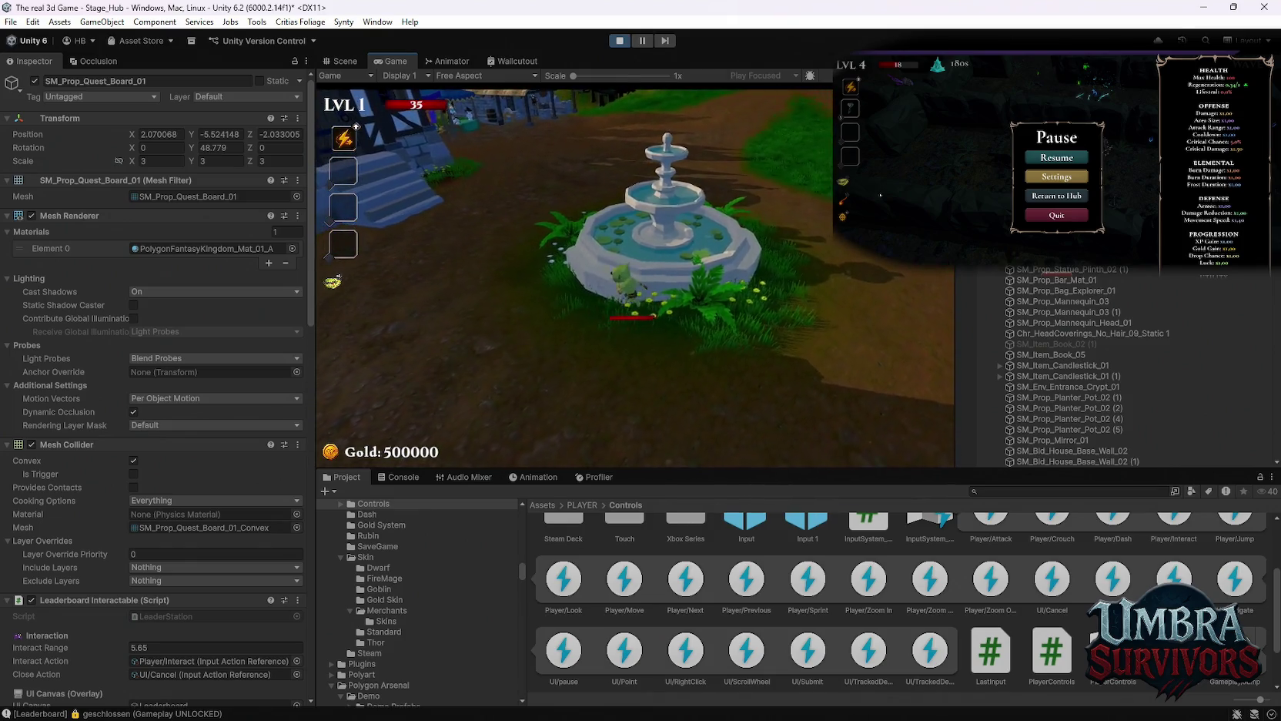
{"action": "key", "text": "w"}
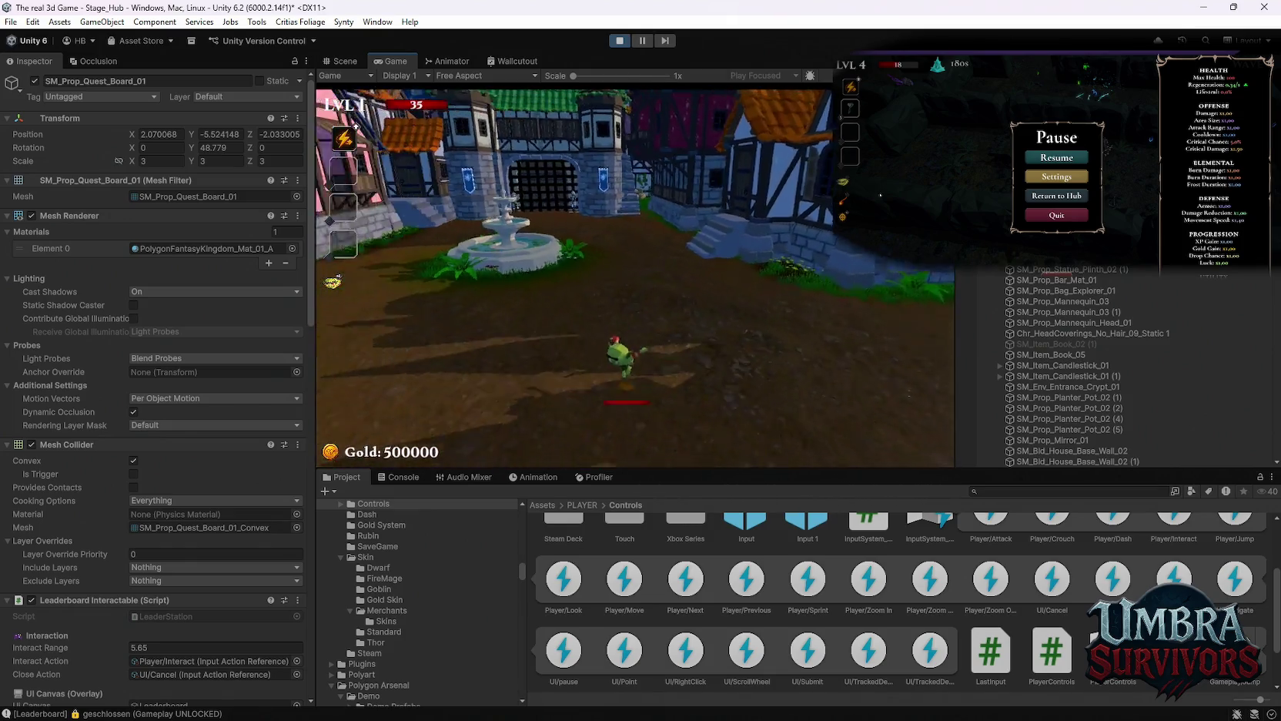
{"action": "key", "text": "w"}
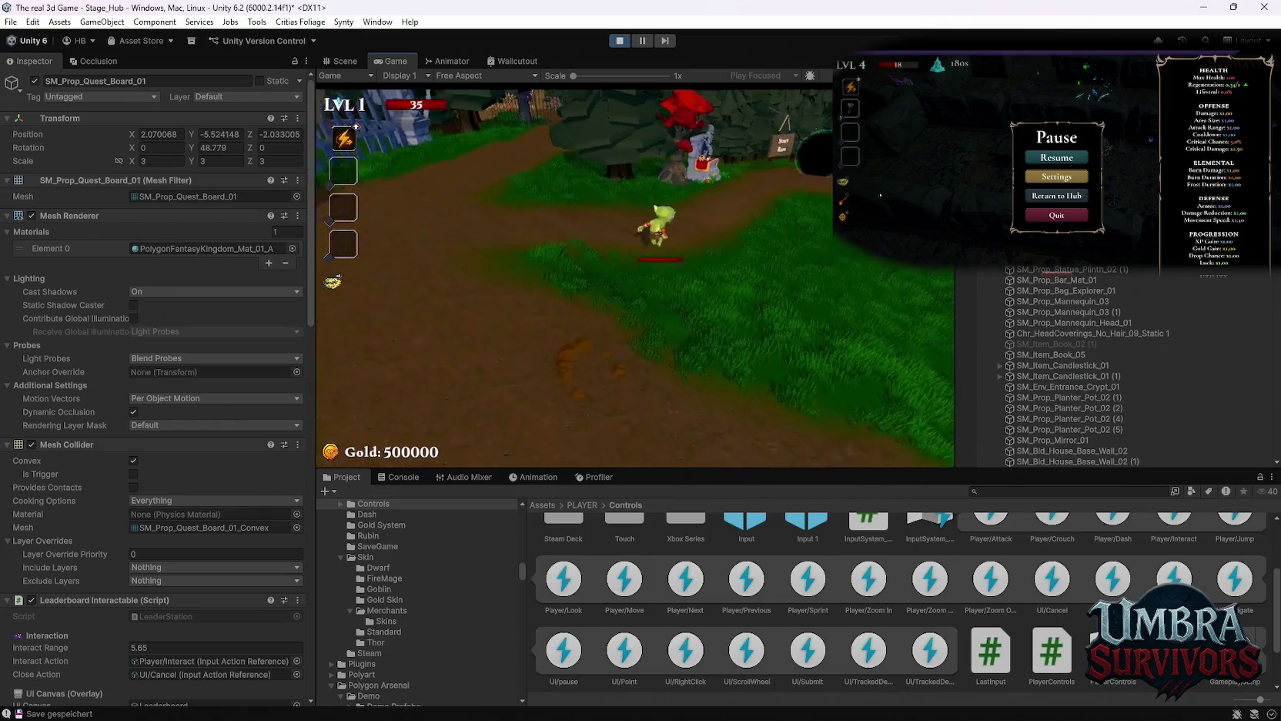
{"action": "key", "text": "w"}
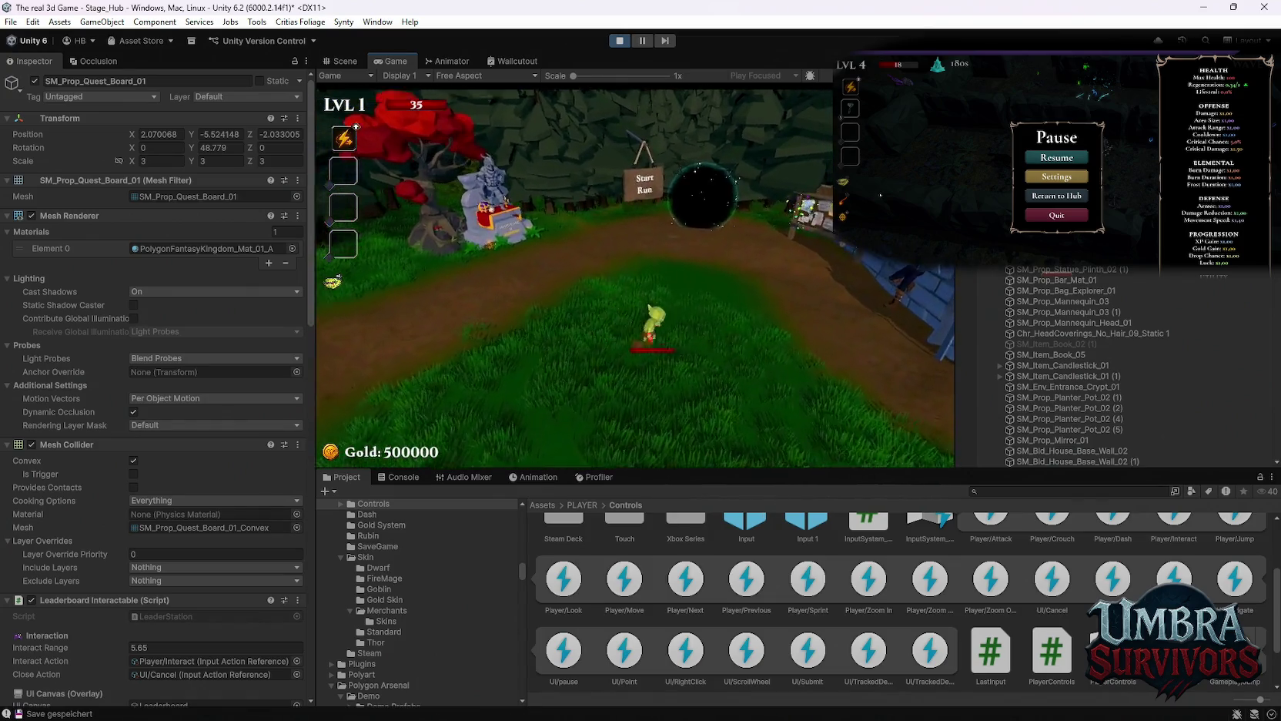
{"action": "key", "text": "w"}
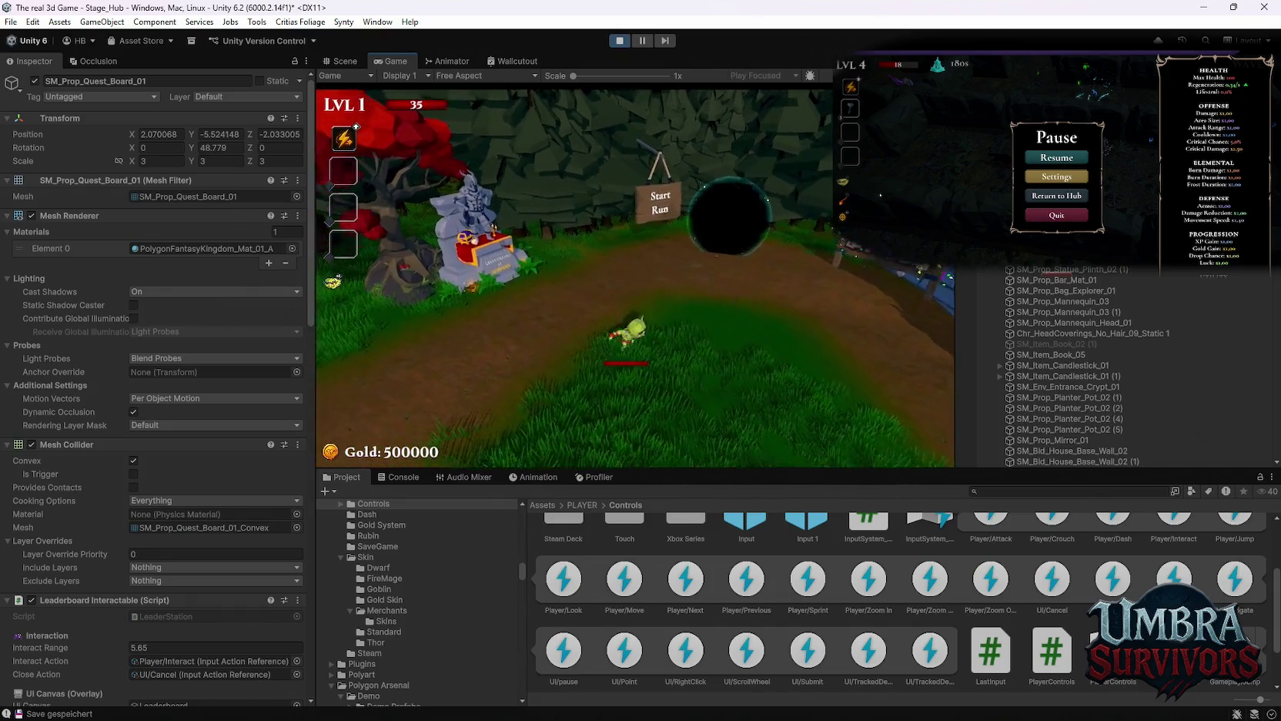
{"action": "key", "text": "s"}
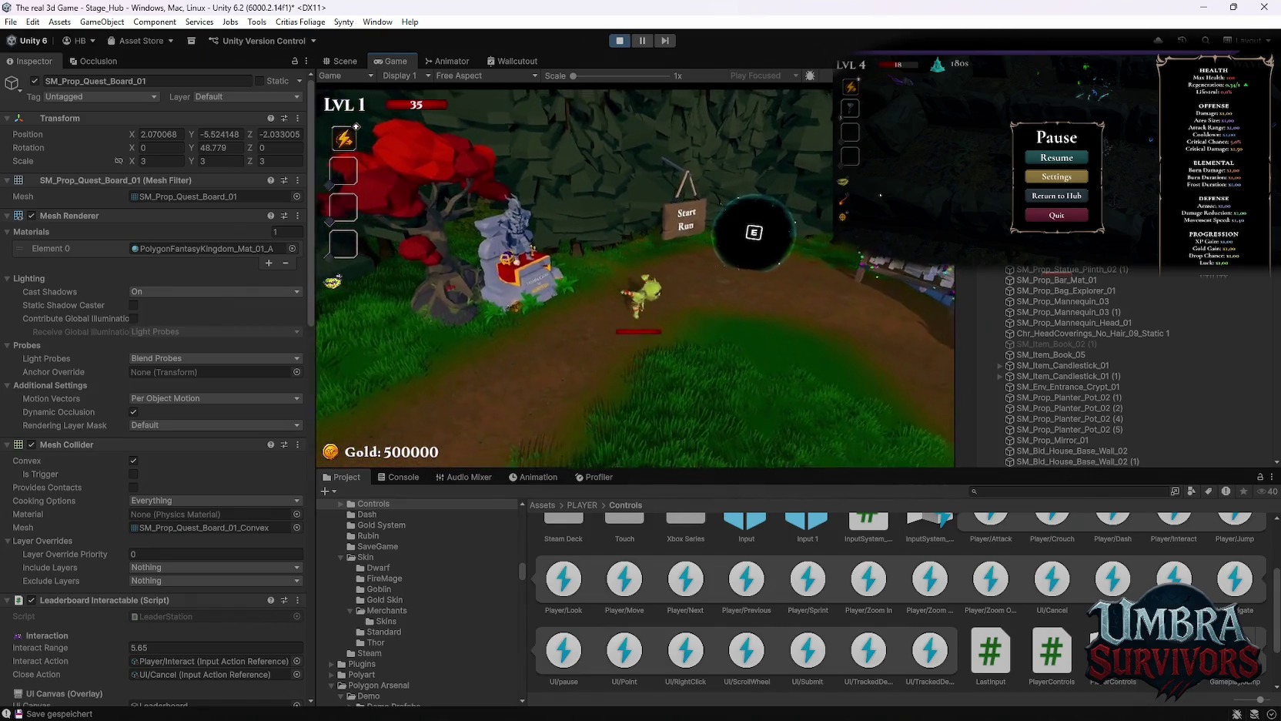
{"action": "key", "text": "Escape"}
{"action": "left_click", "coordinate": [620, 41]}
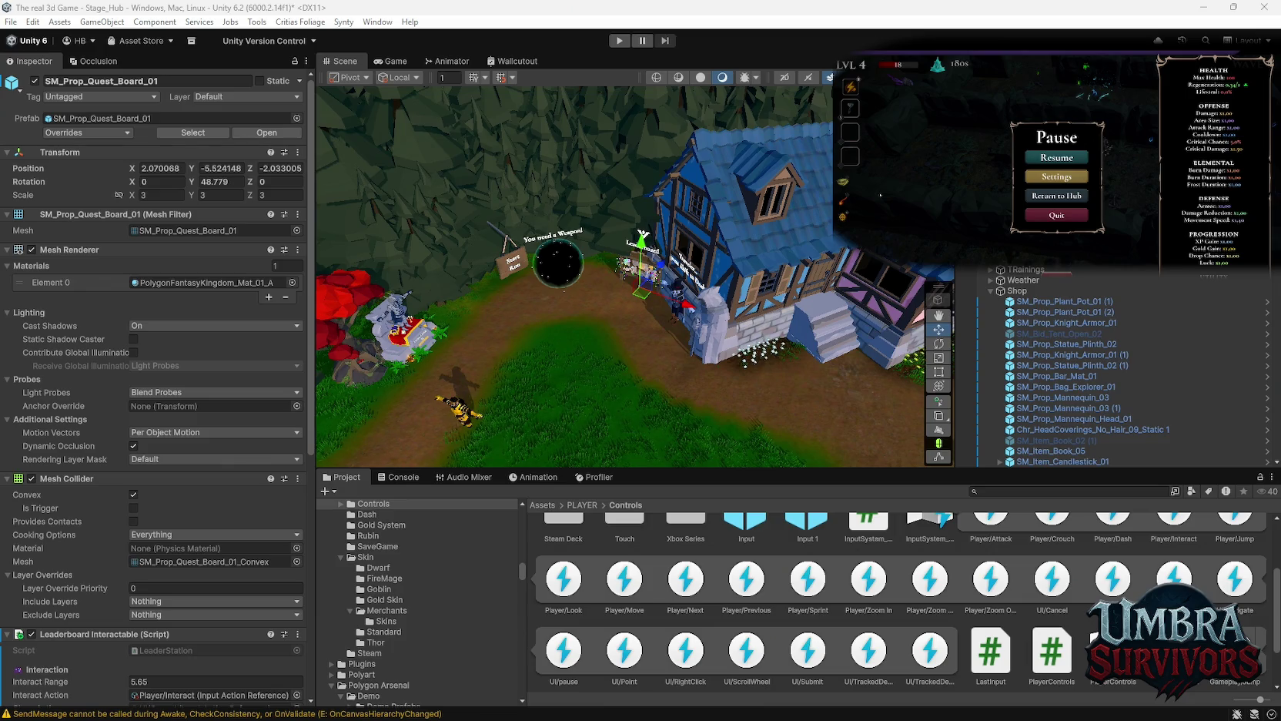
{"action": "scroll", "coordinate": [1087, 323], "scroll_direction": "down", "scroll_amount": 10}
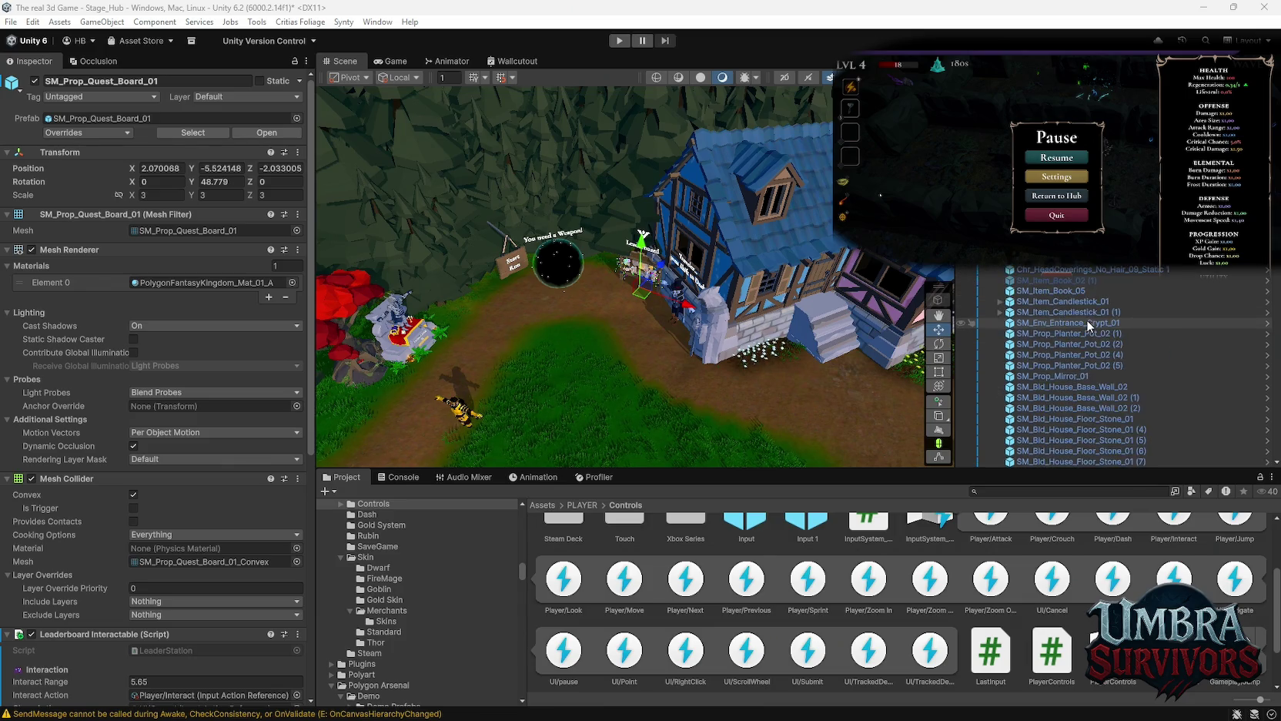
{"action": "scroll", "coordinate": [1087, 322], "scroll_direction": "down", "scroll_amount": 10}
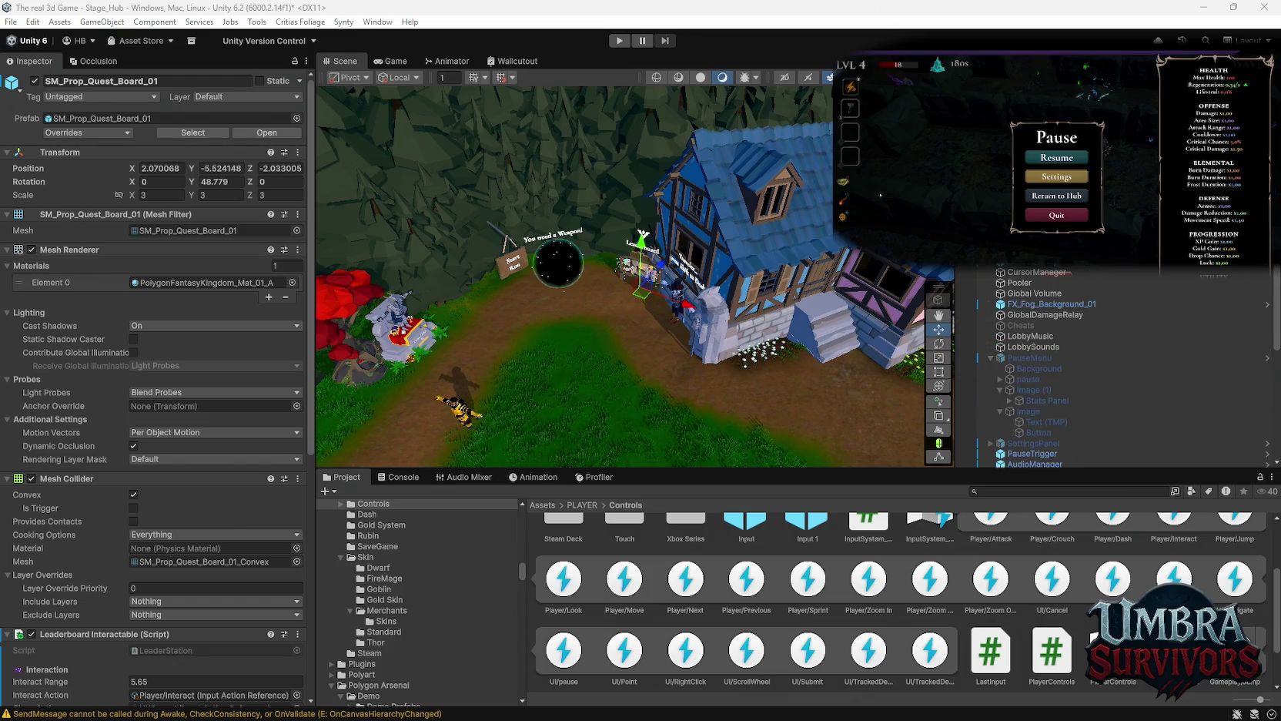
{"action": "key", "text": "Escape"}
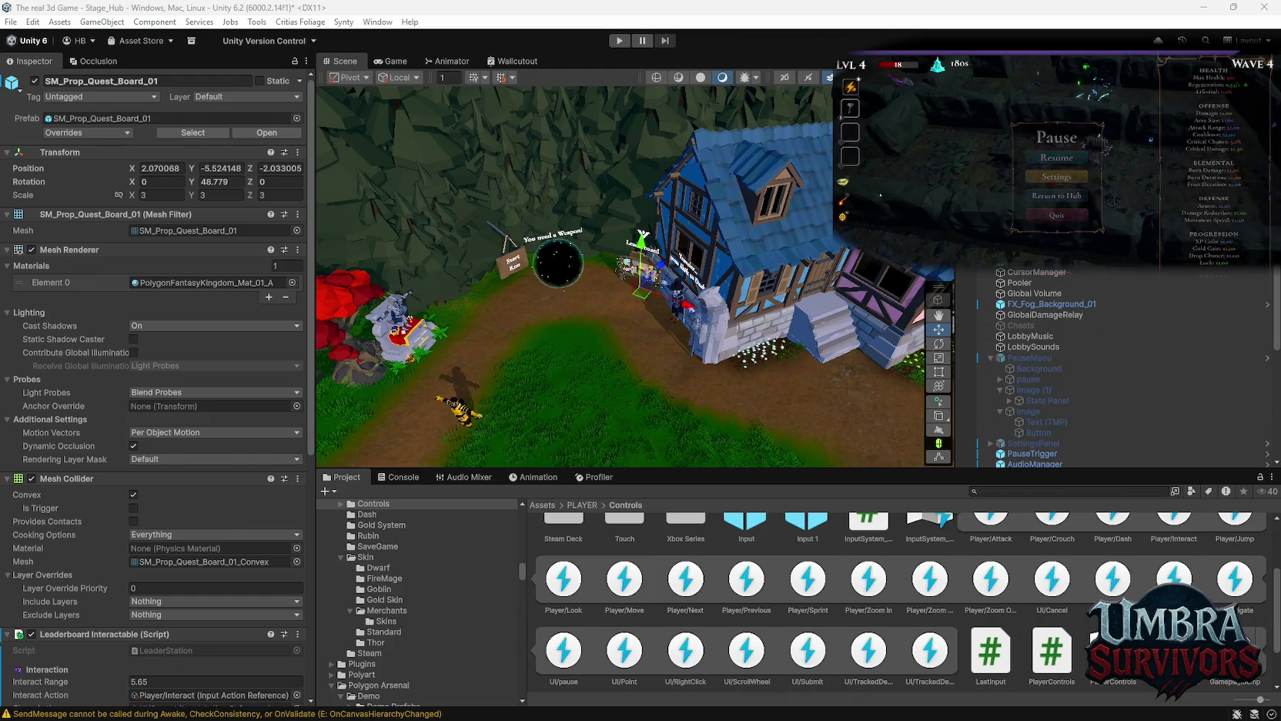
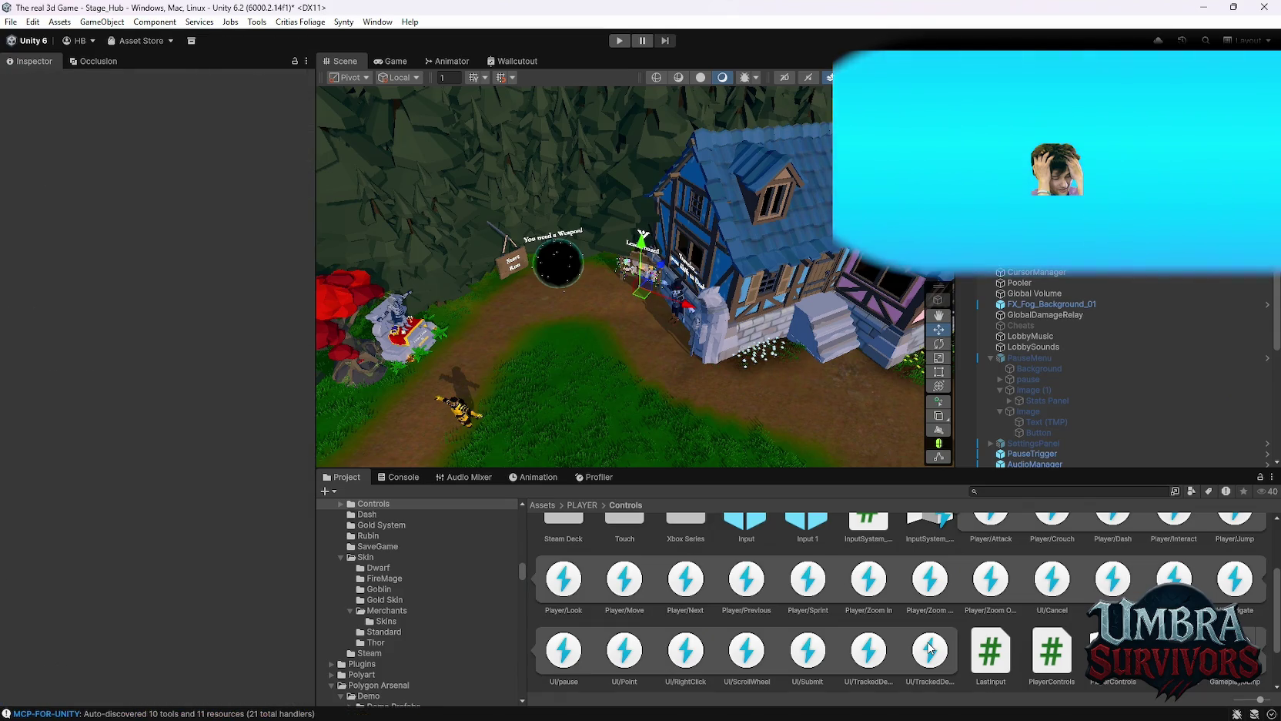
Inspect the UI/TrackedDevicePosition input action asset from the Controls folder.
{"action": "left_click", "coordinate": [931, 649]}
{"action": "left_click", "coordinate": [619, 41]}
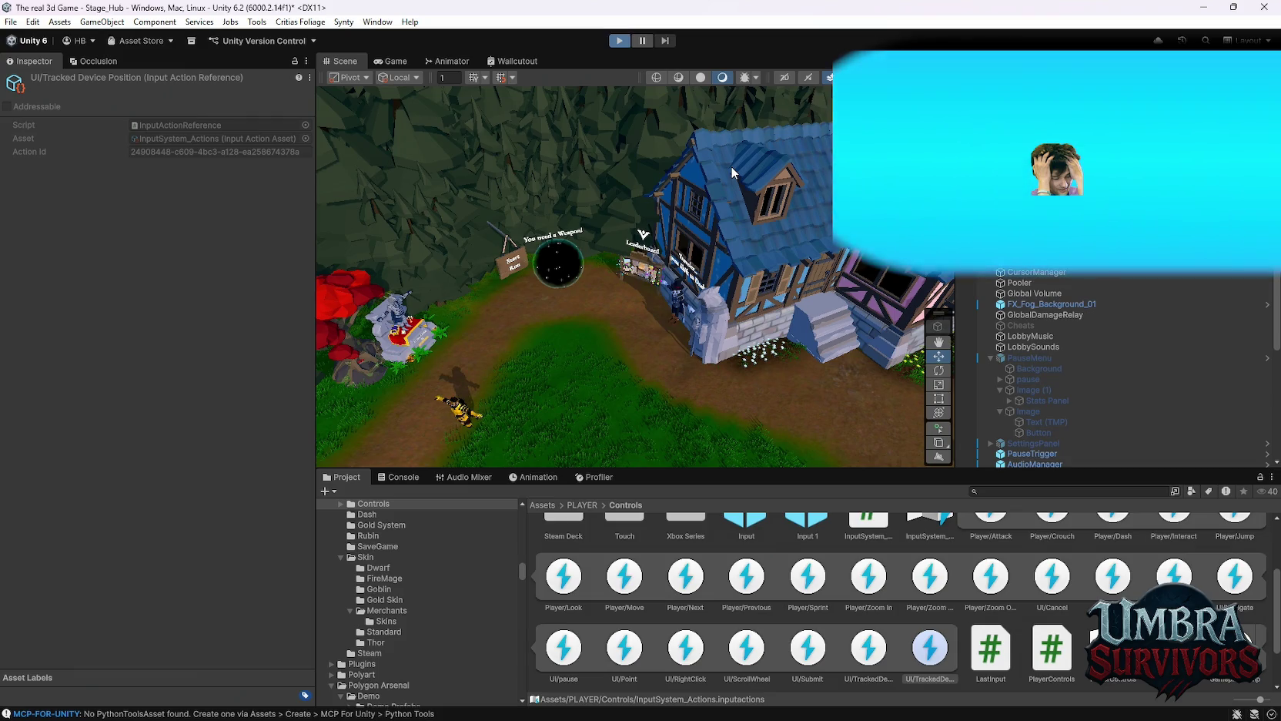
{"action": "key", "text": "alt+Tab"}
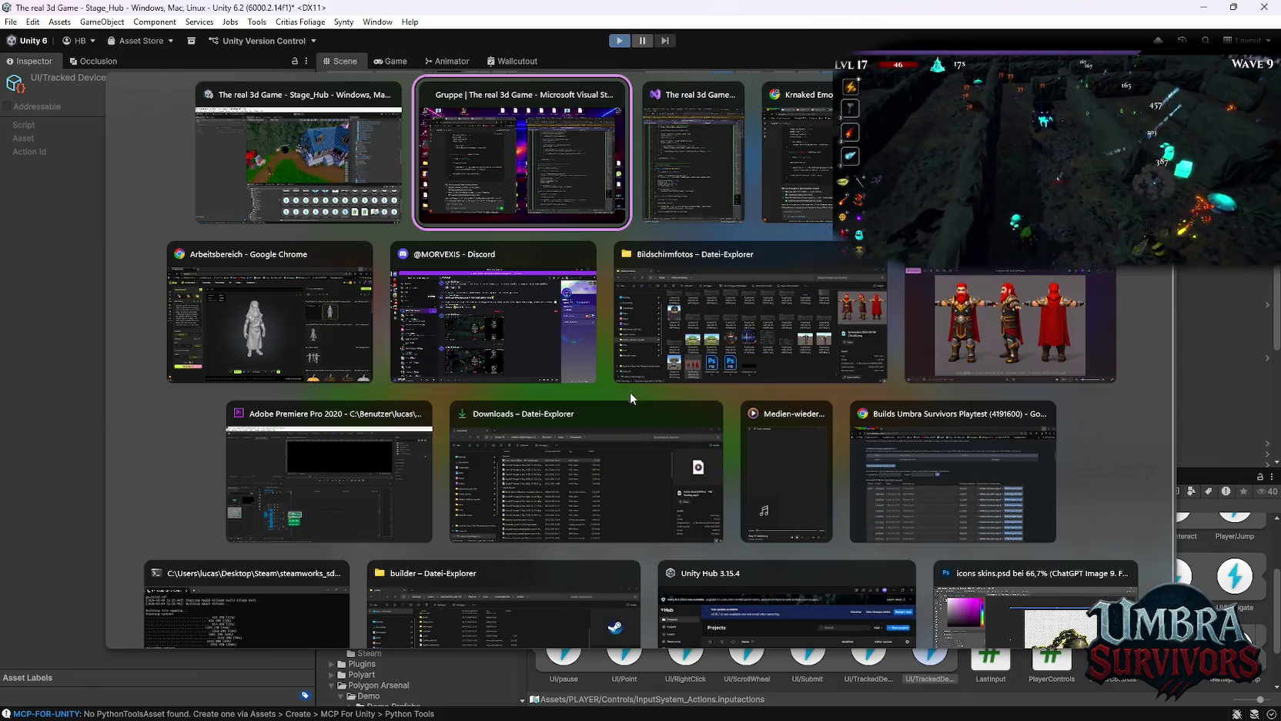
In Discord, view the latest Ice Wave upgrade screenshot full-size, then minimize Discord.
{"action": "left_click", "coordinate": [590, 282]}
{"action": "scroll", "coordinate": [588, 539], "scroll_direction": "down", "scroll_amount": 3}
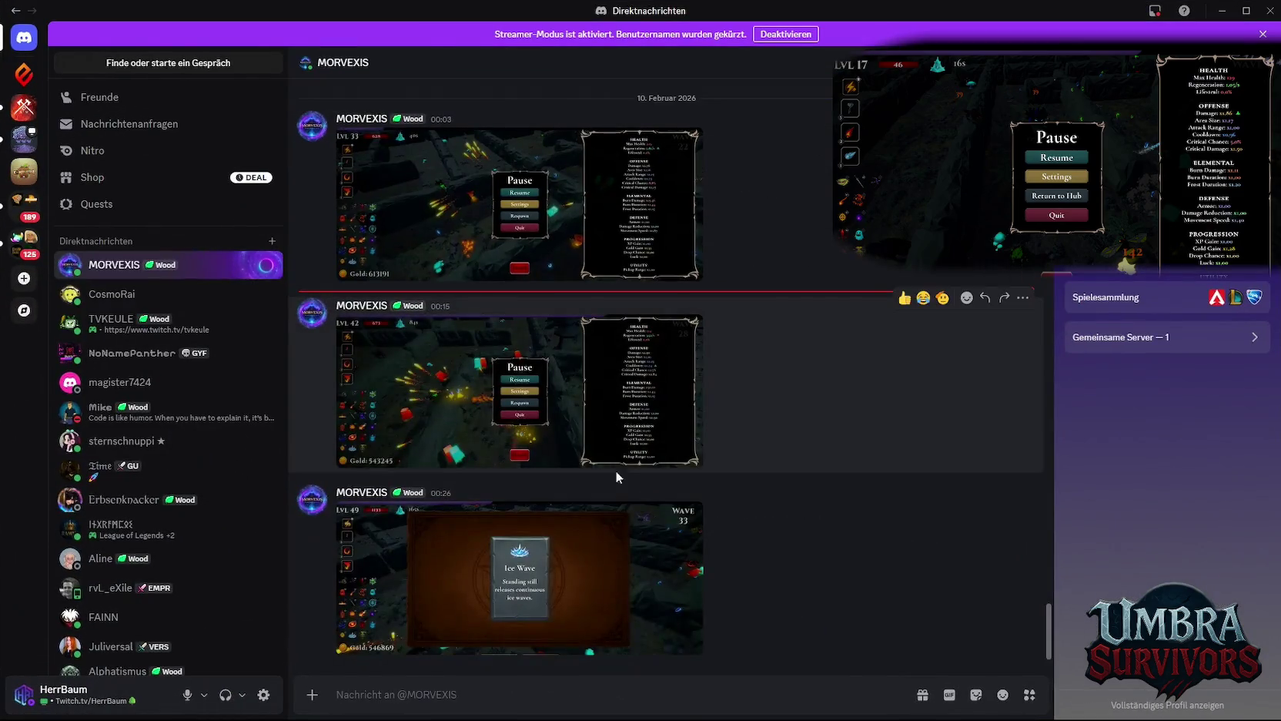
{"action": "left_click", "coordinate": [588, 577]}
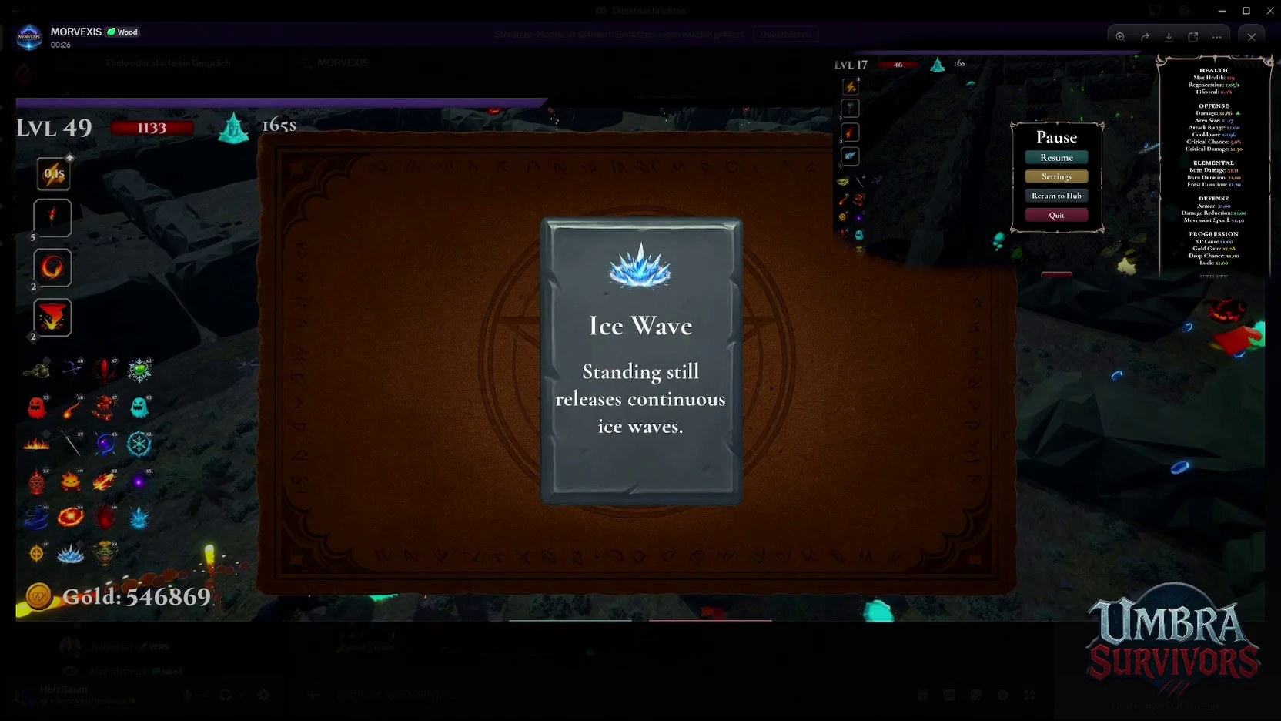
{"action": "left_click", "coordinate": [1251, 37]}
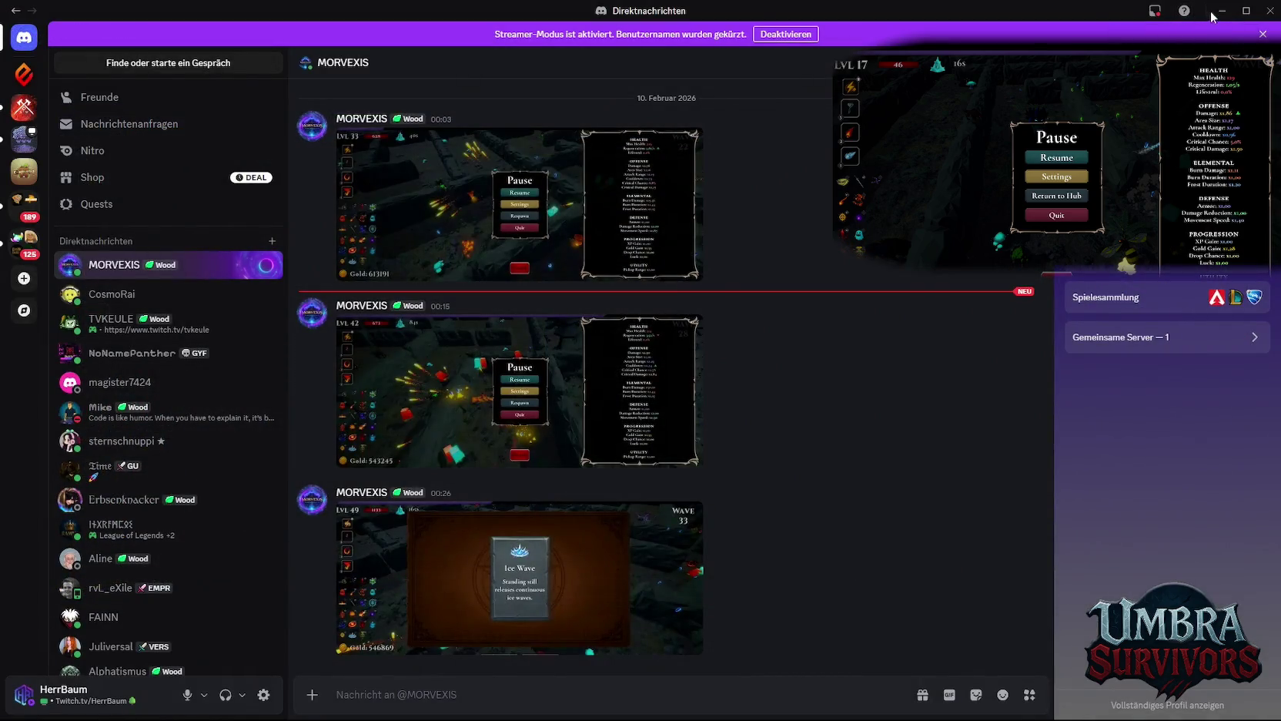
{"action": "left_click", "coordinate": [1222, 11]}
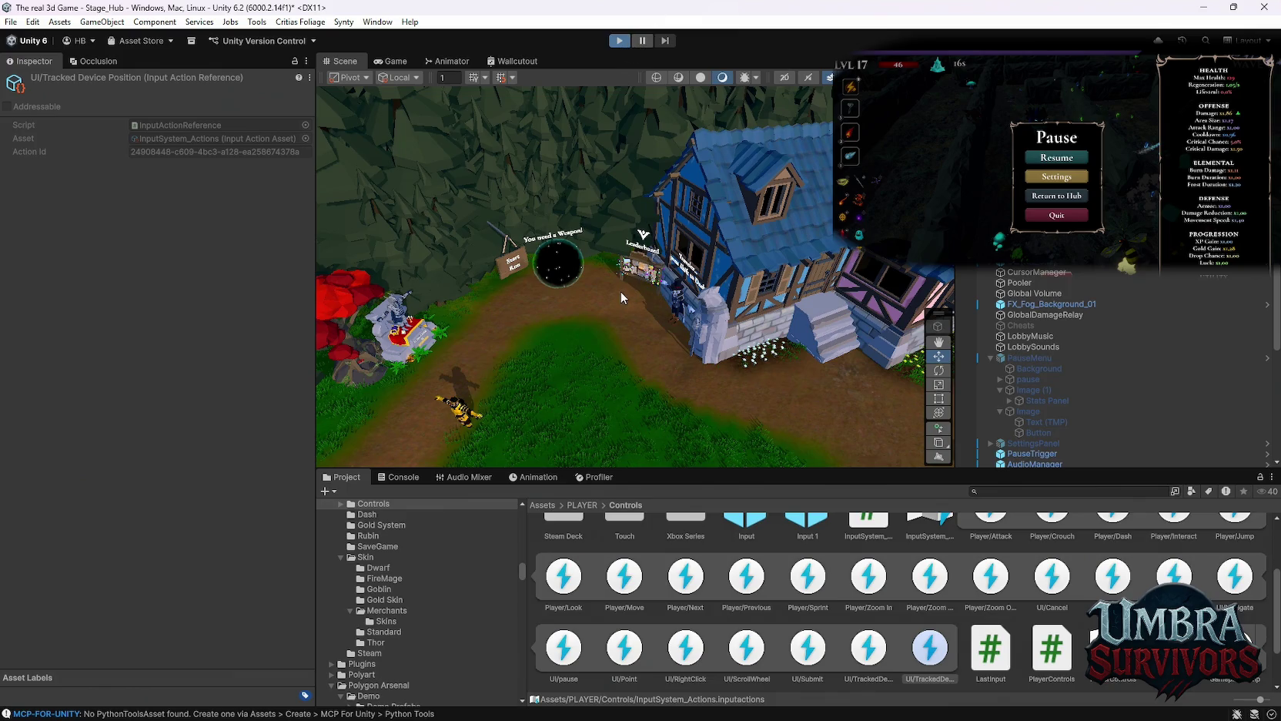
Enter Play mode, run into the throne room and browse the spell-book shop's Ice Wand page.
{"action": "left_click", "coordinate": [620, 40]}
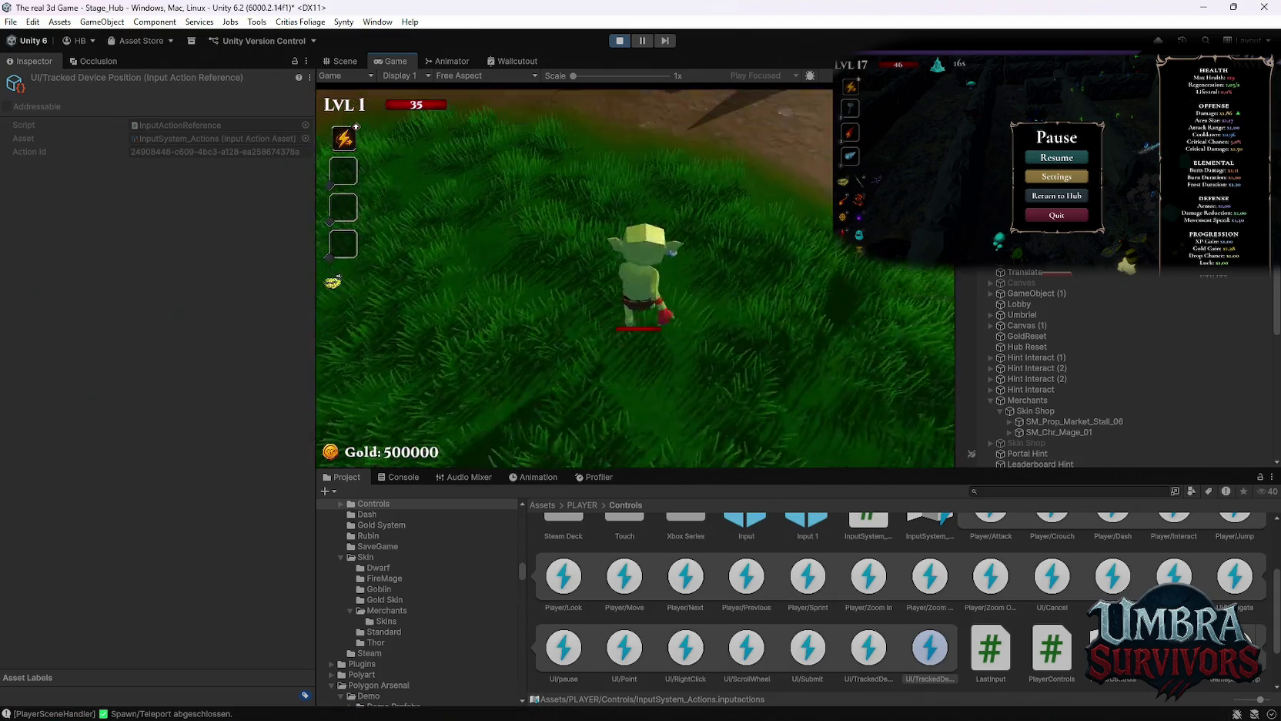
{"action": "key", "text": "w"}
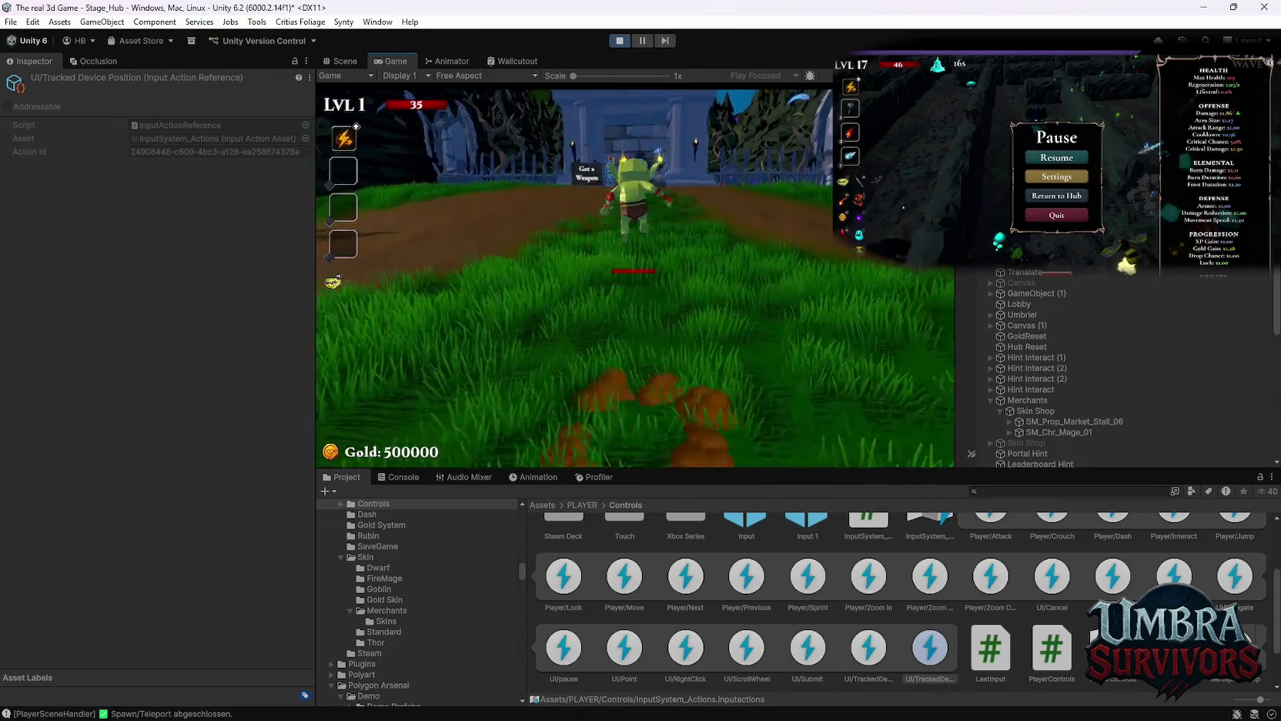
{"action": "key", "text": "w"}
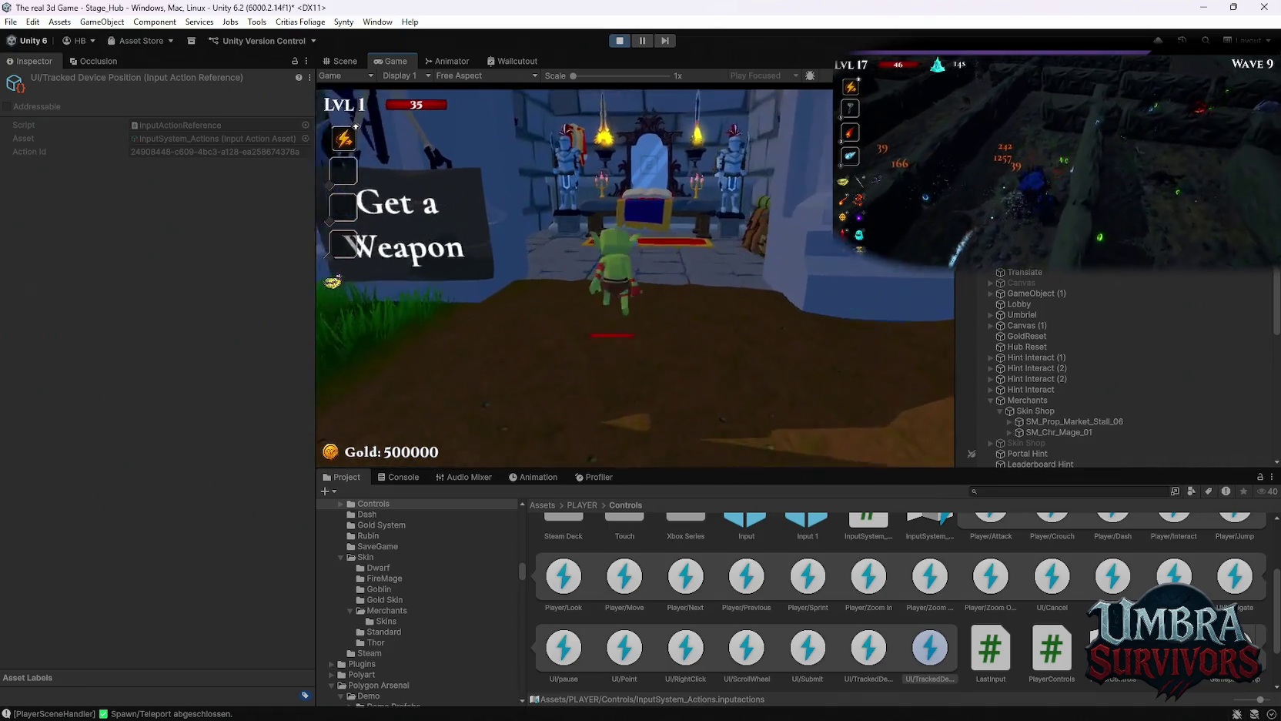
{"action": "key", "text": "e"}
{"action": "scroll", "coordinate": [546, 303], "scroll_direction": "up", "scroll_amount": 1}
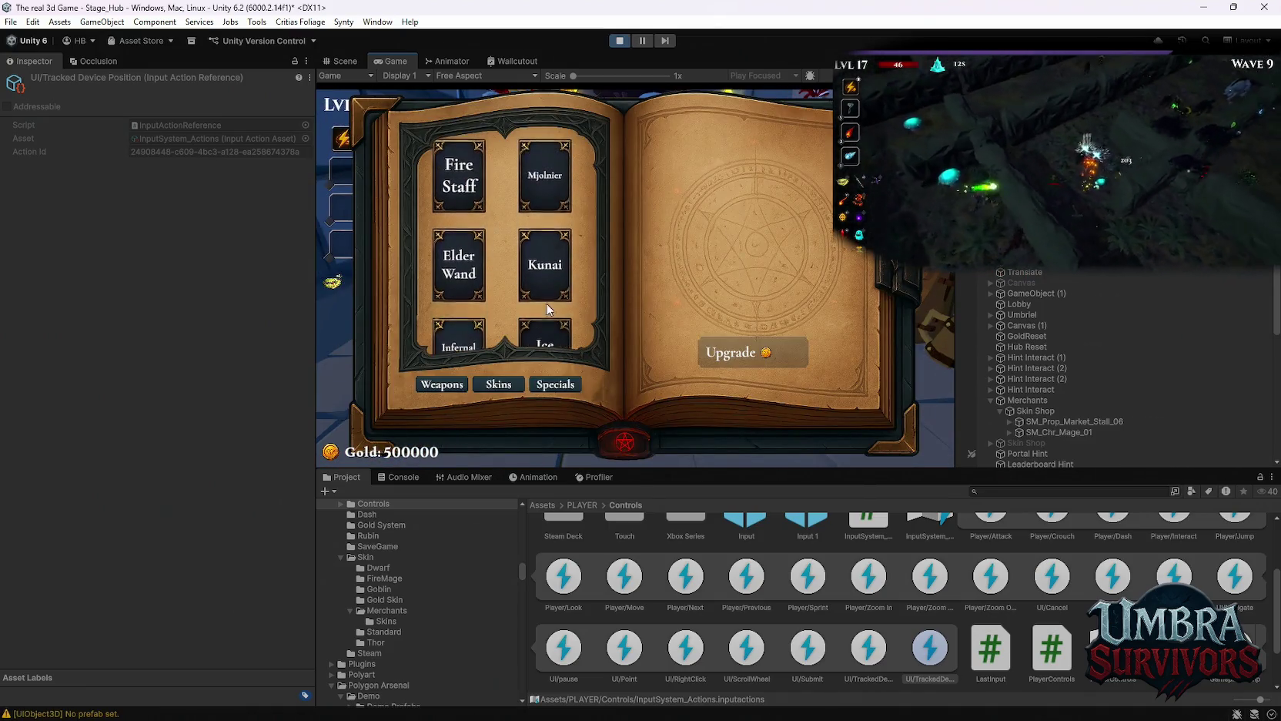
{"action": "left_click", "coordinate": [546, 333]}
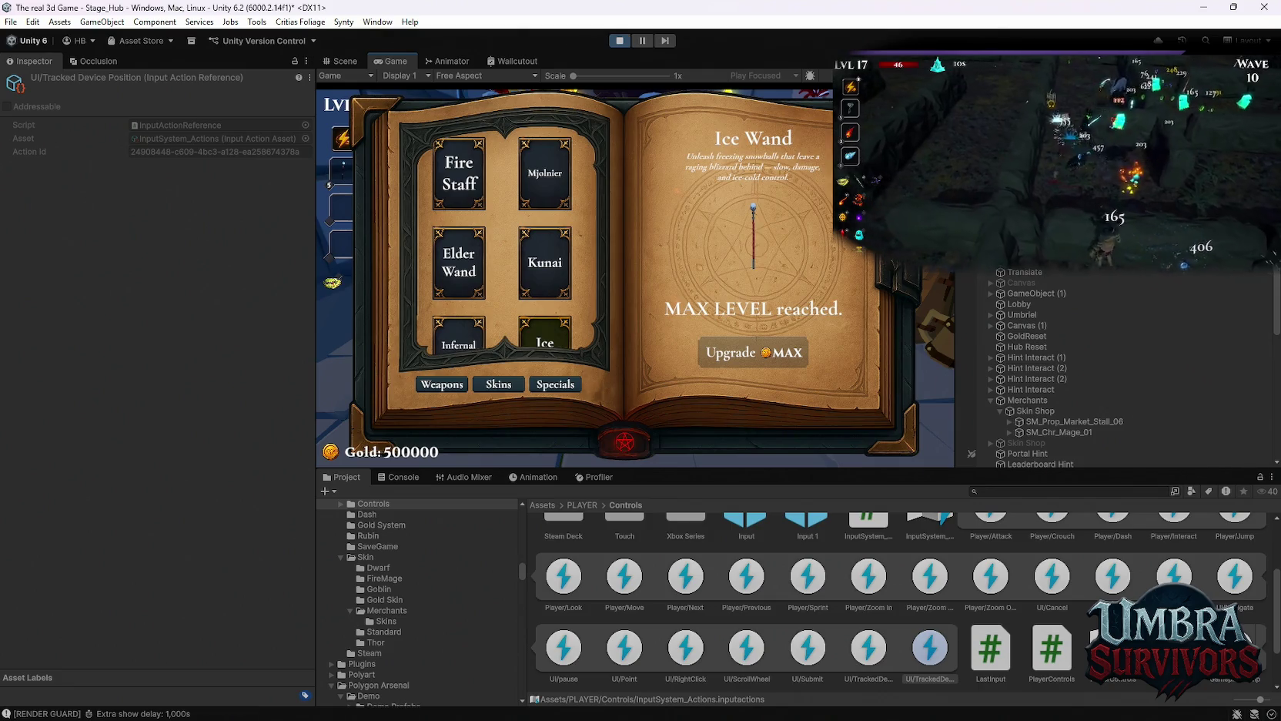
{"action": "key", "text": "Escape"}
{"action": "key", "text": "e"}
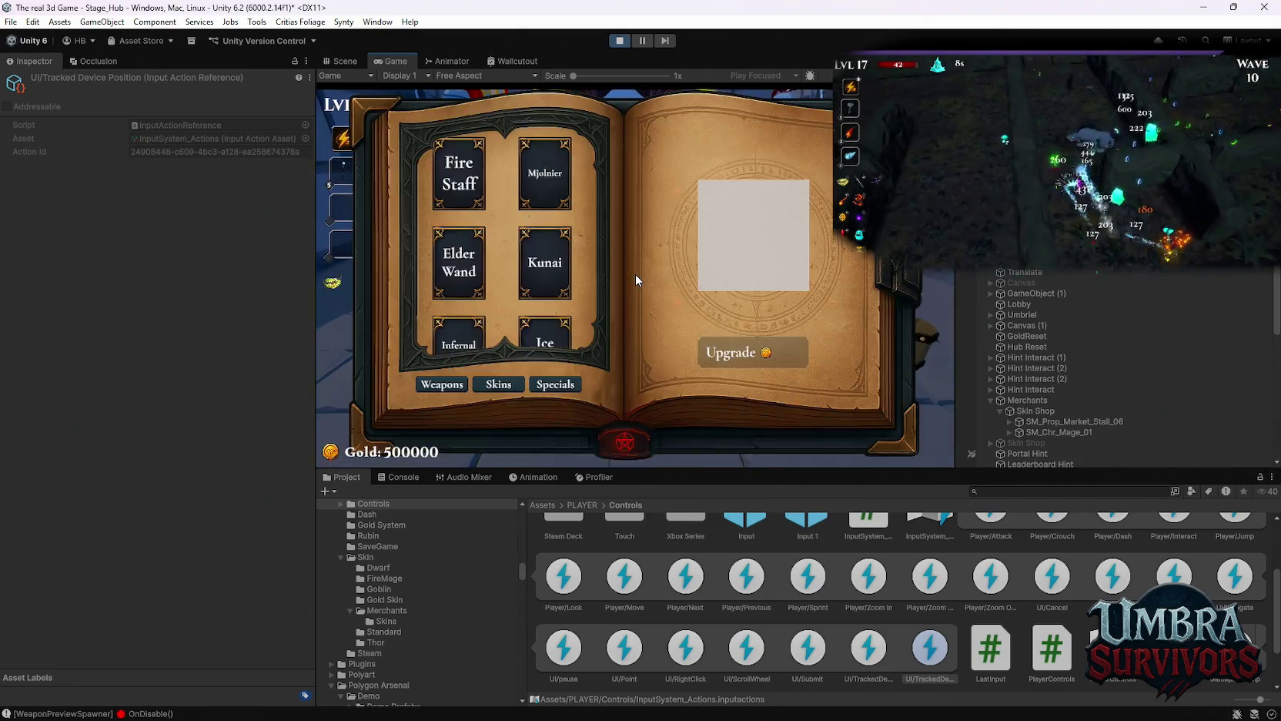
{"action": "key", "text": "Escape"}
Pause and resume, then open and close the skin shop at the market stalls.
{"action": "key", "text": "Escape"}
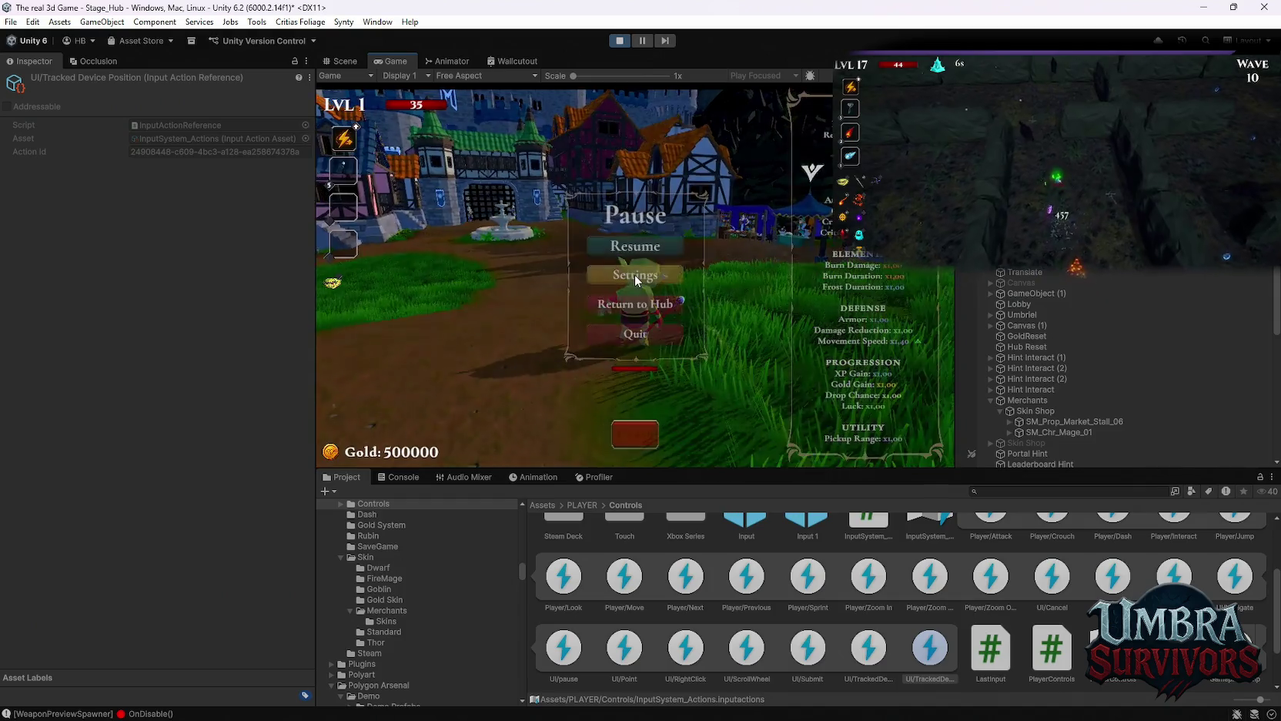
{"action": "key", "text": "Escape"}
{"action": "key", "text": "Escape"}
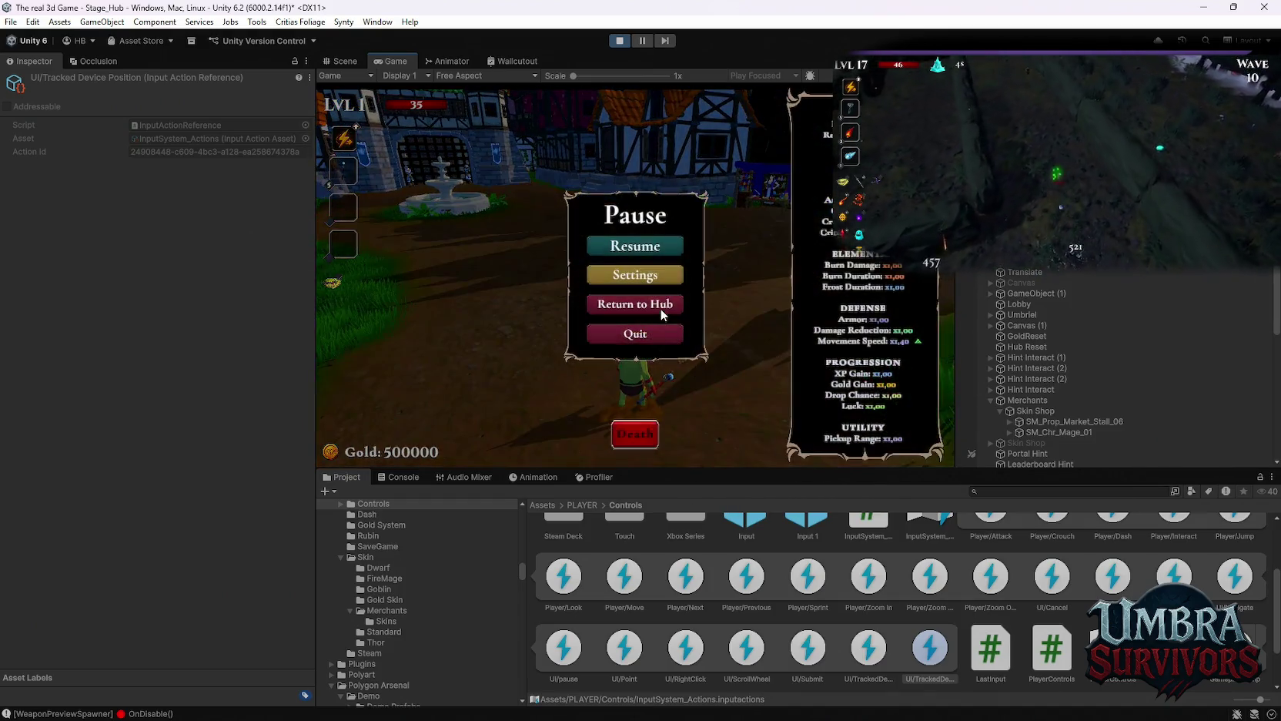
{"action": "key", "text": "Escape"}
{"action": "key", "text": "w"}
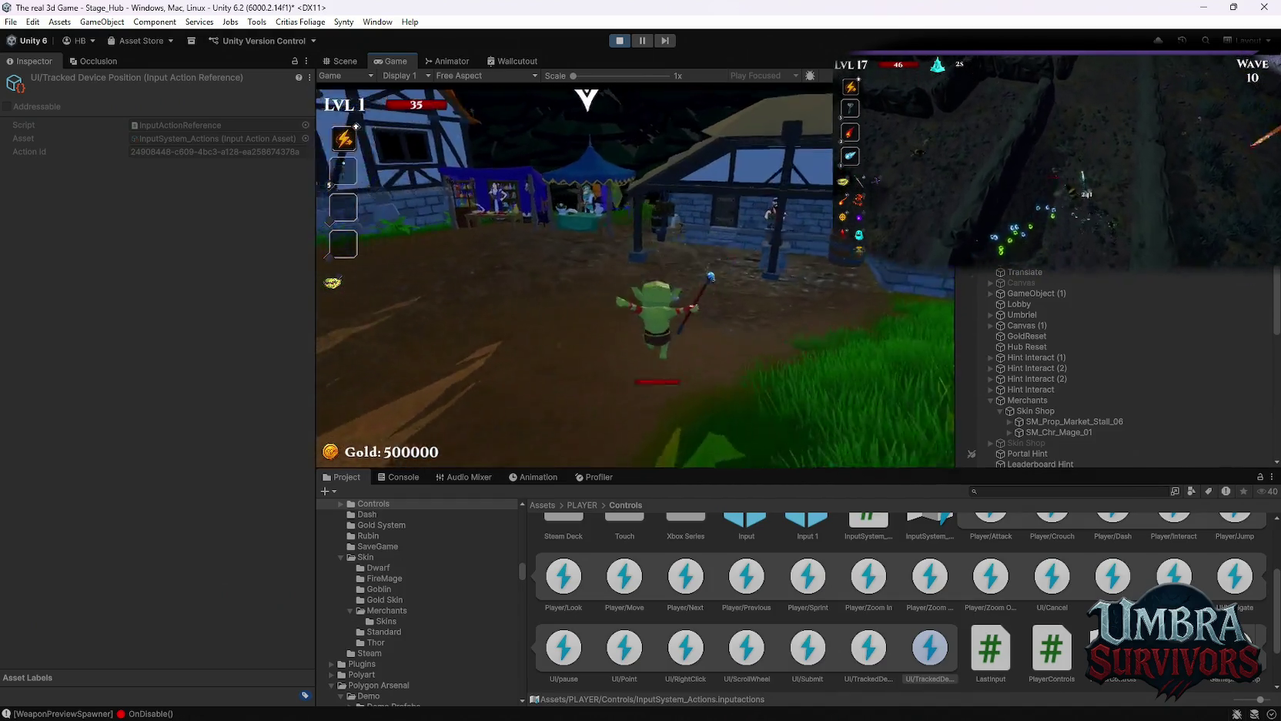
{"action": "key", "text": "Escape"}
{"action": "key", "text": "e"}
{"action": "key", "text": "Escape"}
Check the weapon book and global leaderboard, open the pause menu, then stop Play mode.
{"action": "key", "text": "w"}
{"action": "key", "text": "w"}
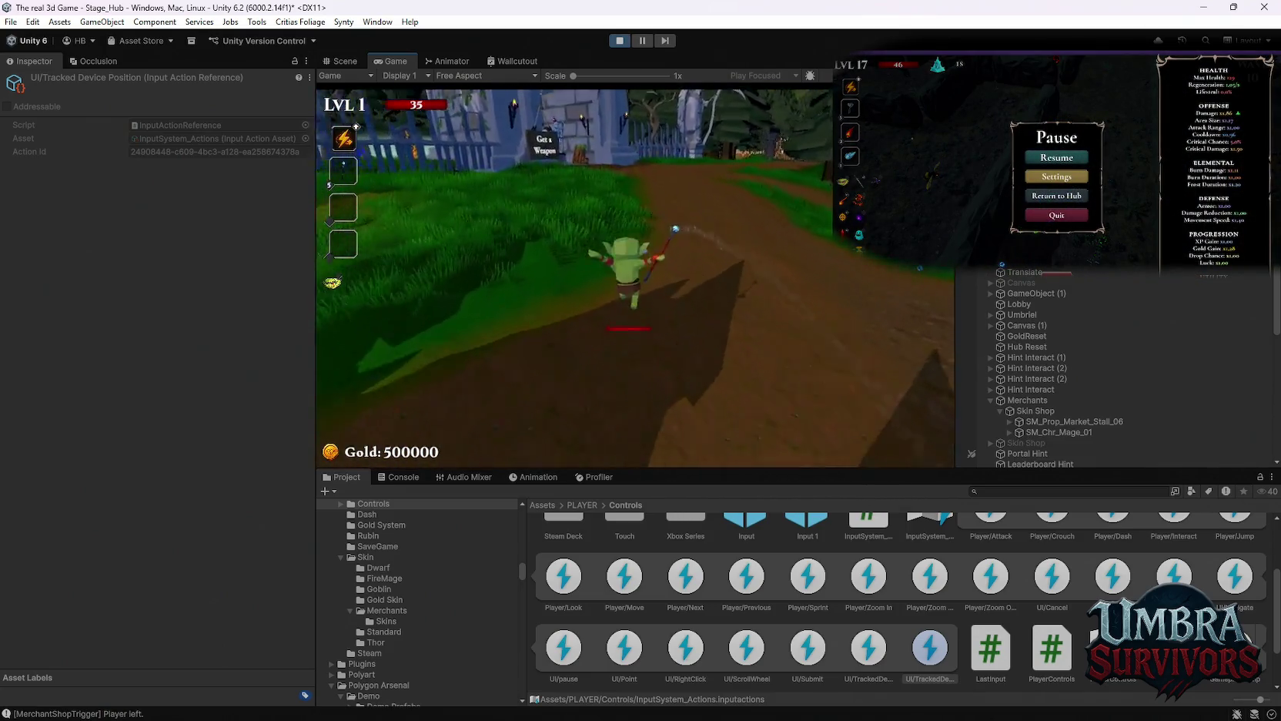
{"action": "key", "text": "w"}
{"action": "key", "text": "w"}
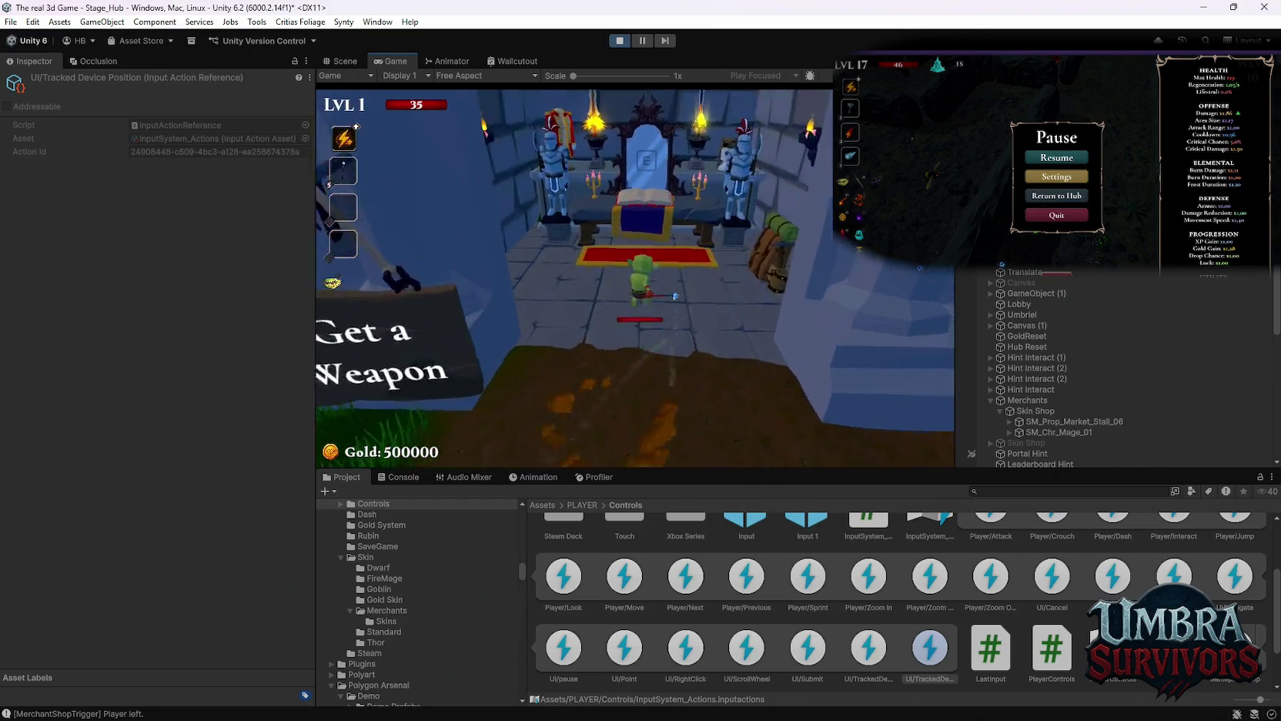
{"action": "key", "text": "w"}
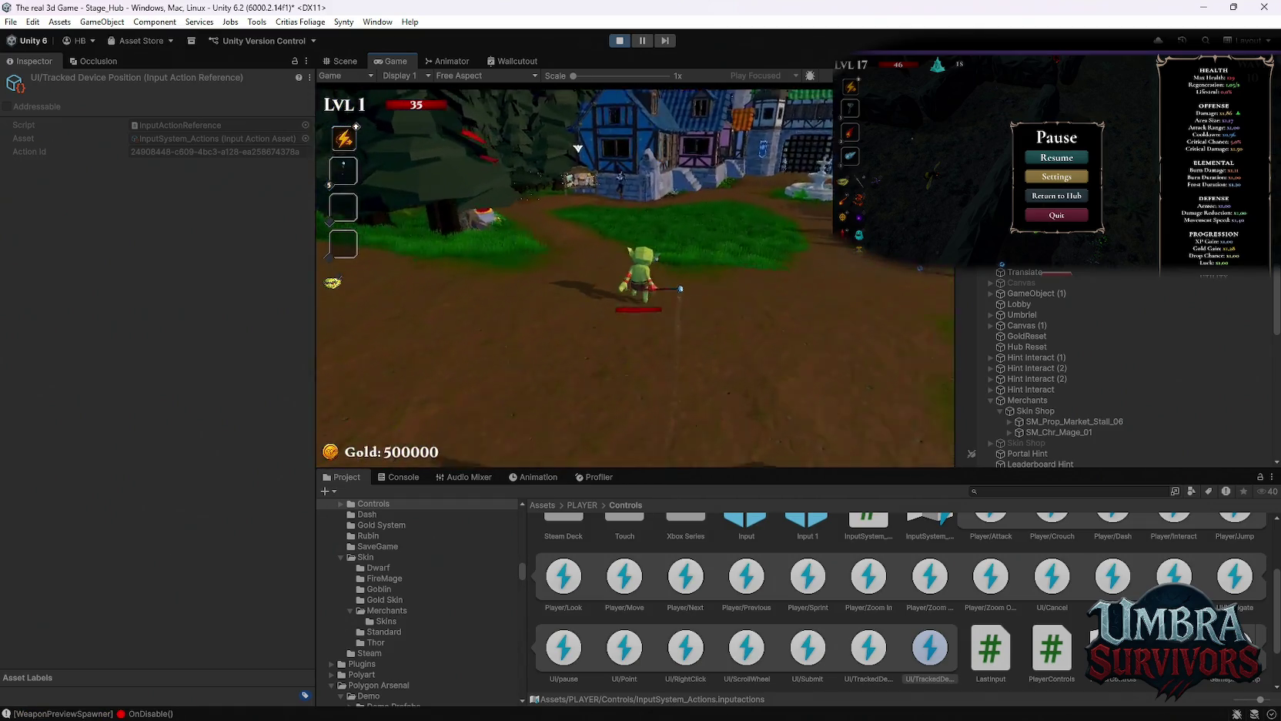
{"action": "key", "text": "w"}
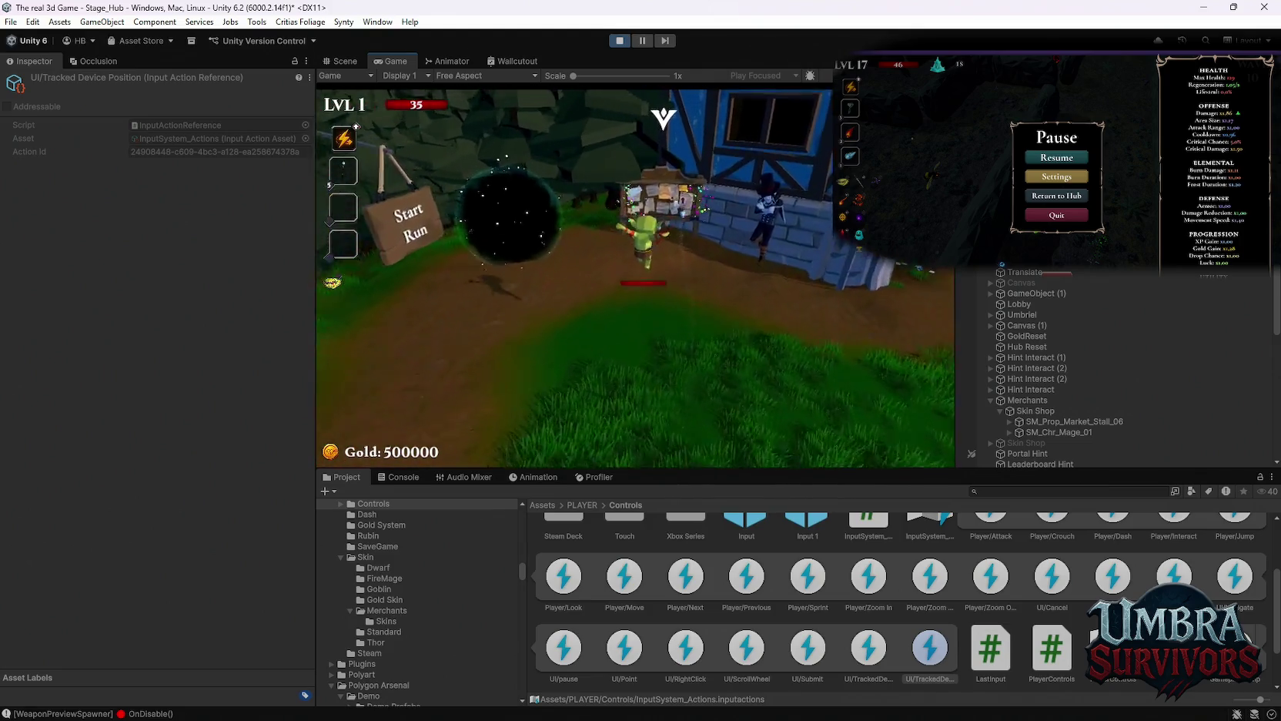
{"action": "key", "text": "e"}
{"action": "key", "text": "e"}
{"action": "key", "text": "w"}
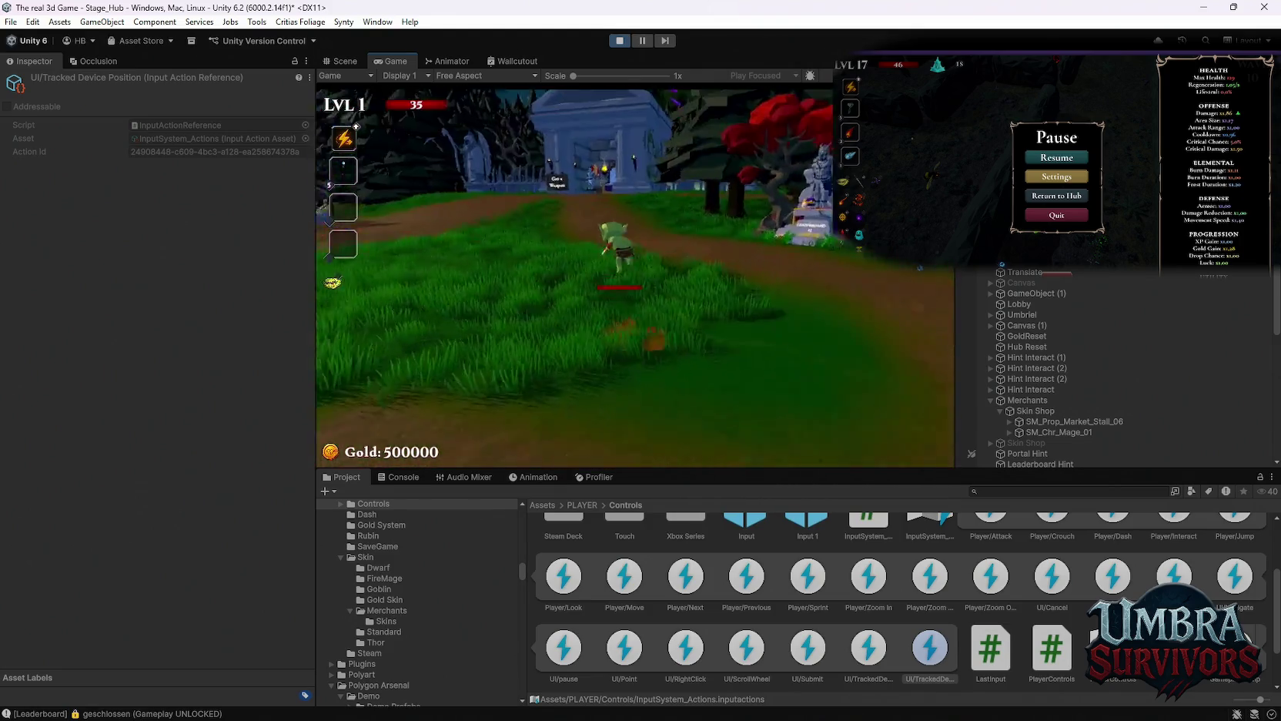
{"action": "key", "text": "w"}
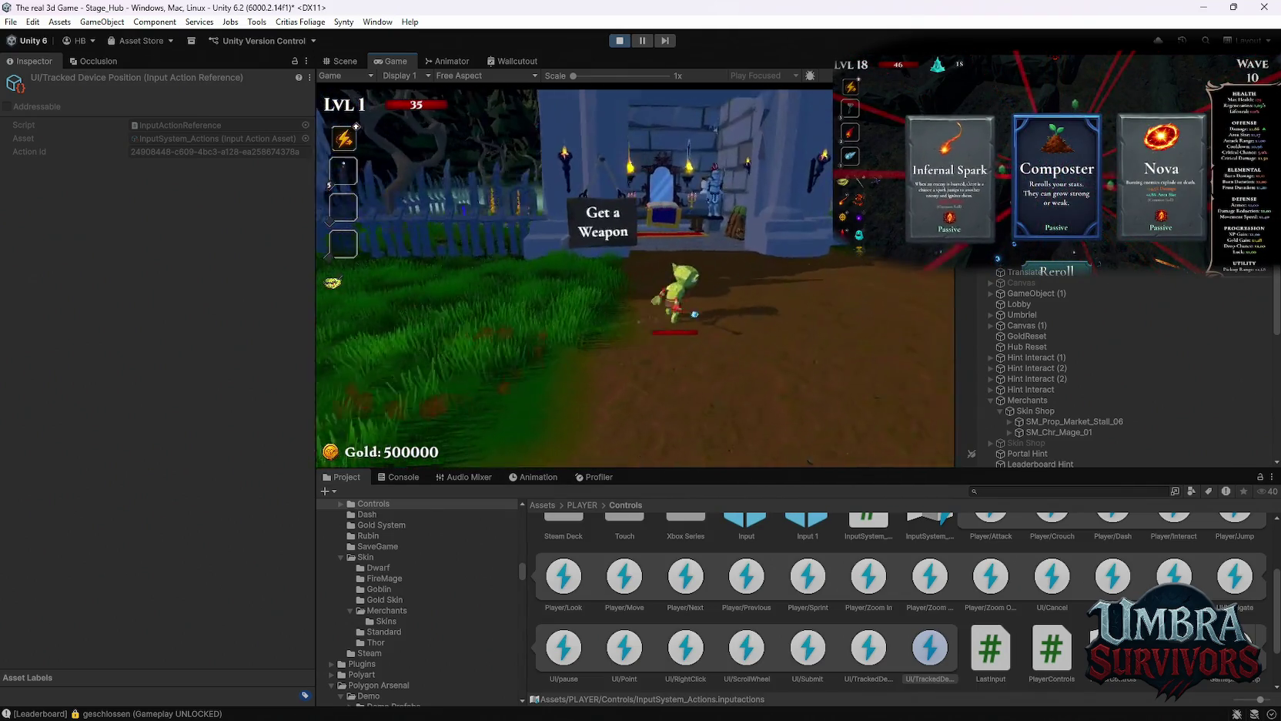
{"action": "key", "text": "Escape"}
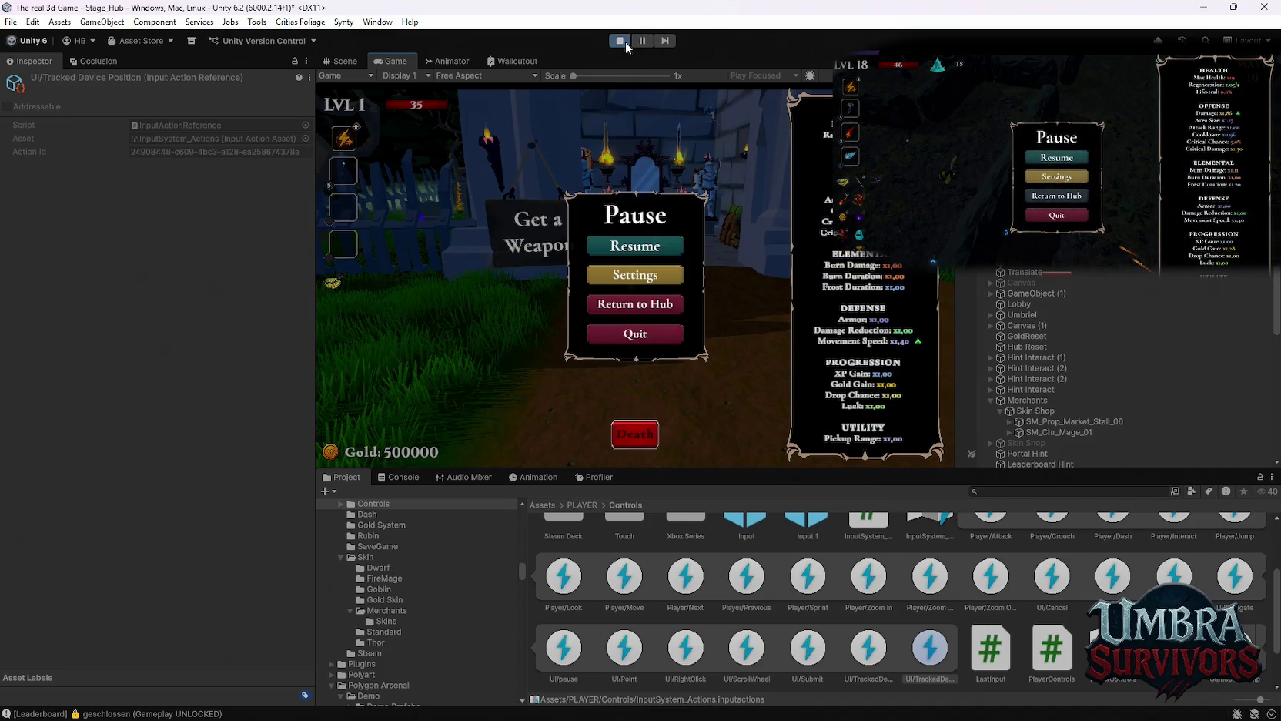
{"action": "left_click", "coordinate": [624, 42]}
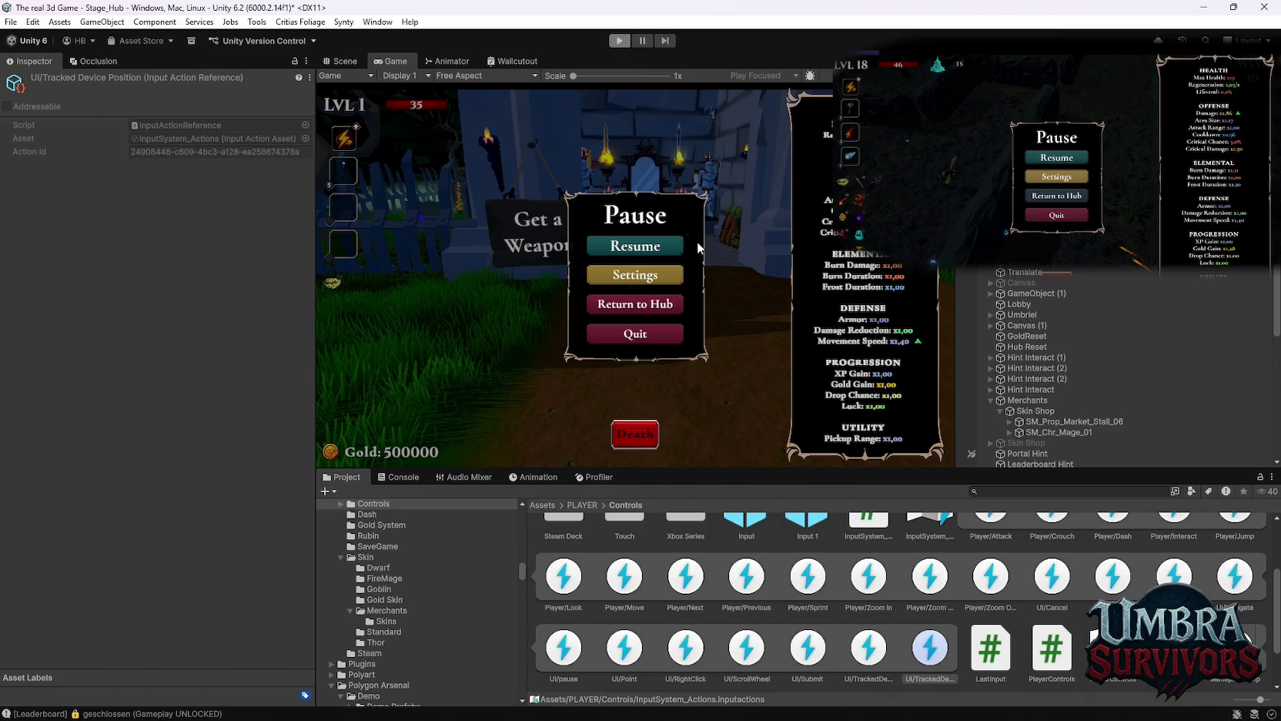
{"action": "key", "text": "alt+Tab"}
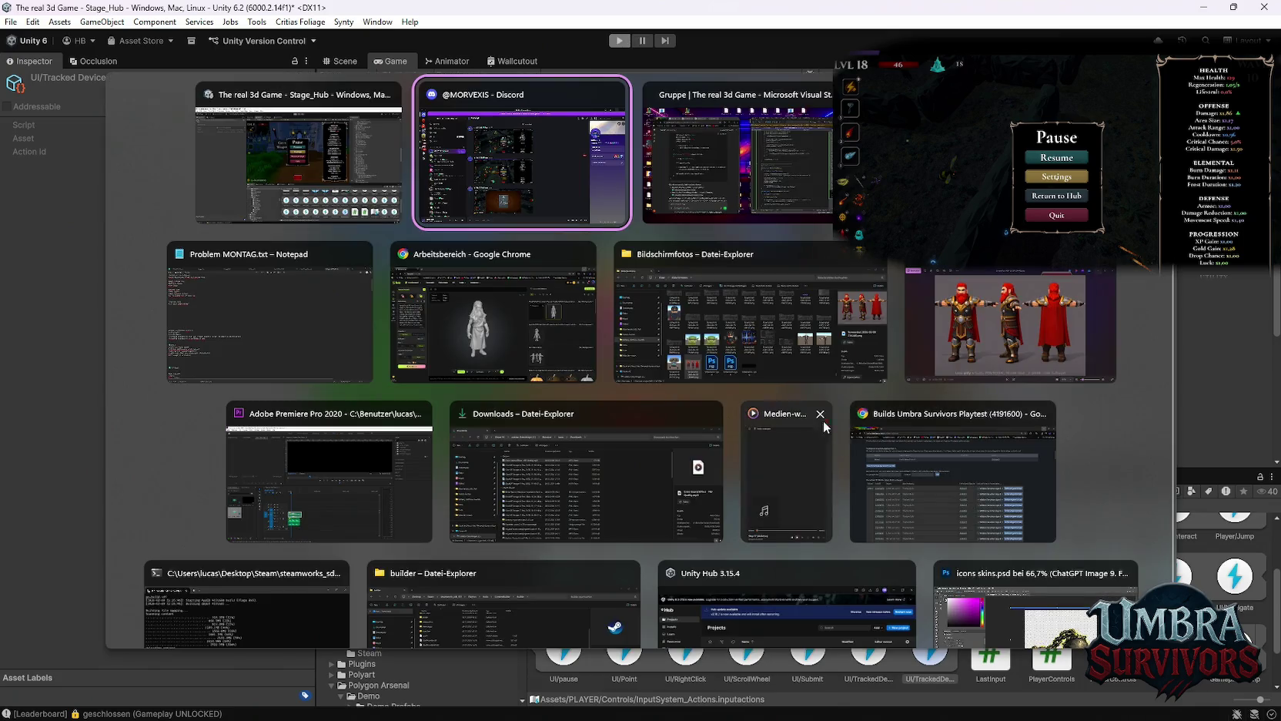
Switch to the Stage_Forest scene from the recent scenes list, saving the modified hub scene.
{"action": "key", "text": "Escape"}
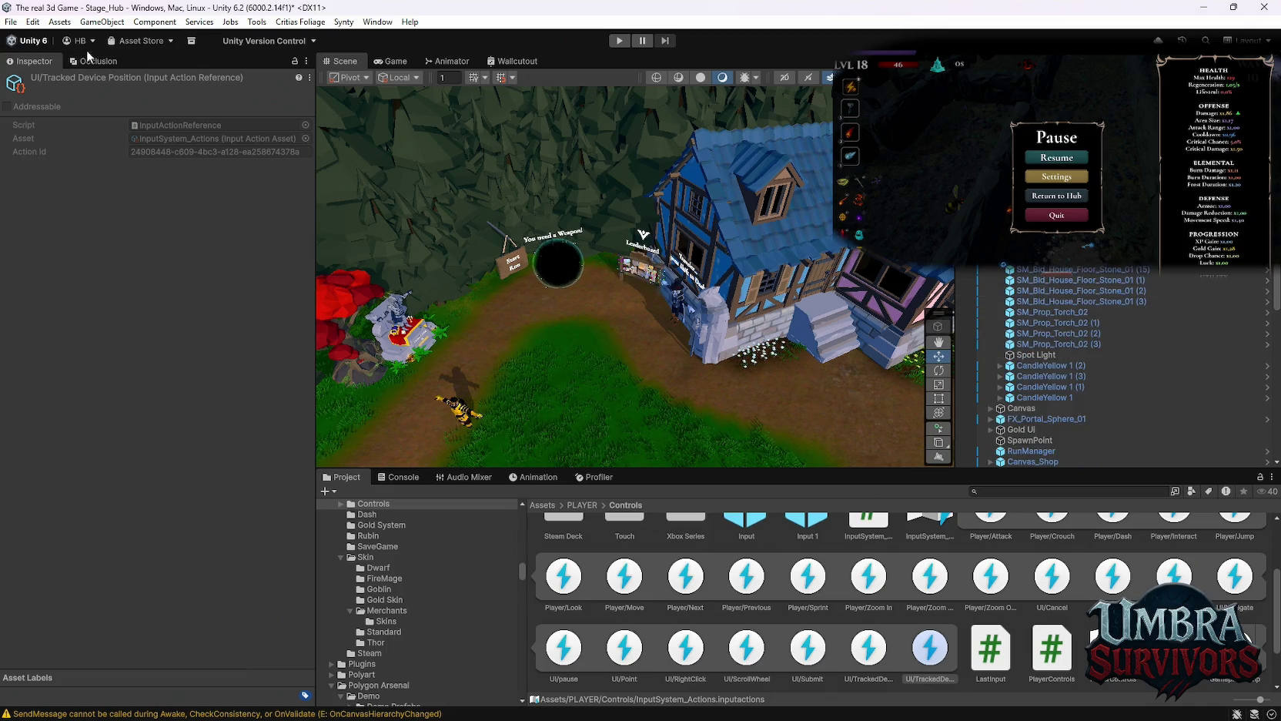
{"action": "left_click", "coordinate": [15, 22]}
{"action": "mouse_move", "coordinate": [51, 67]}
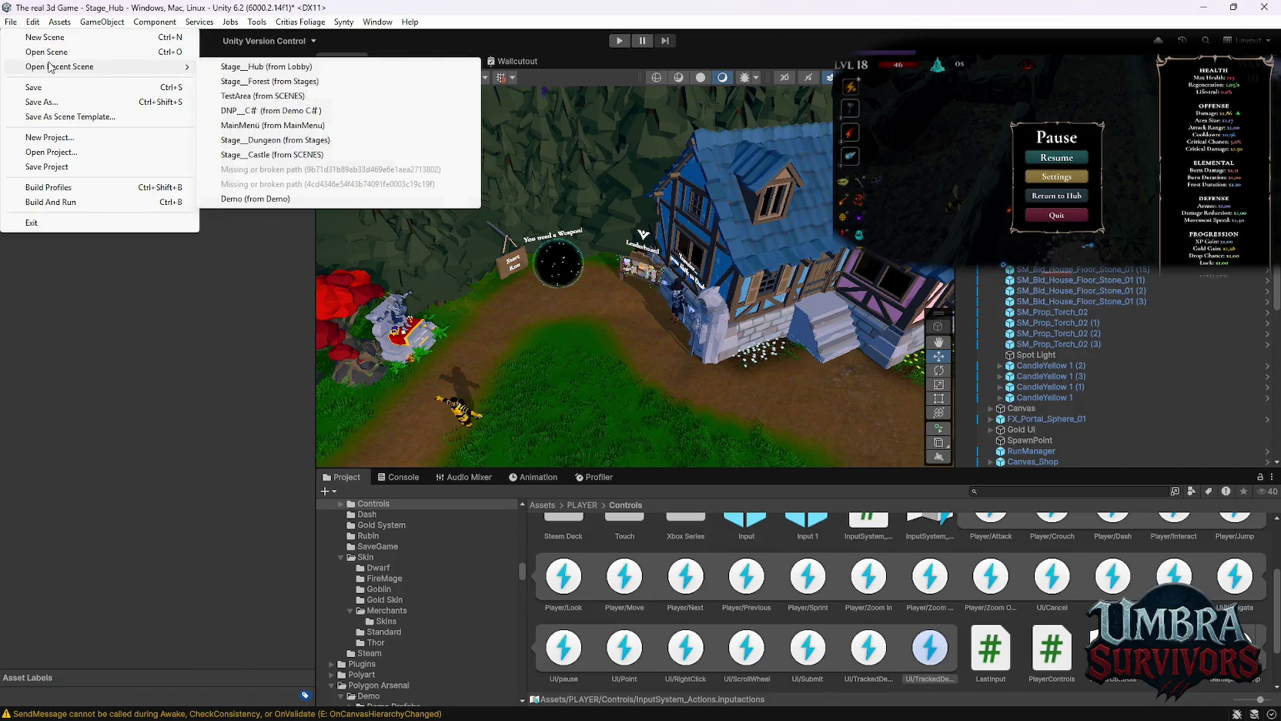
{"action": "left_click", "coordinate": [270, 83]}
{"action": "left_click", "coordinate": [622, 392]}
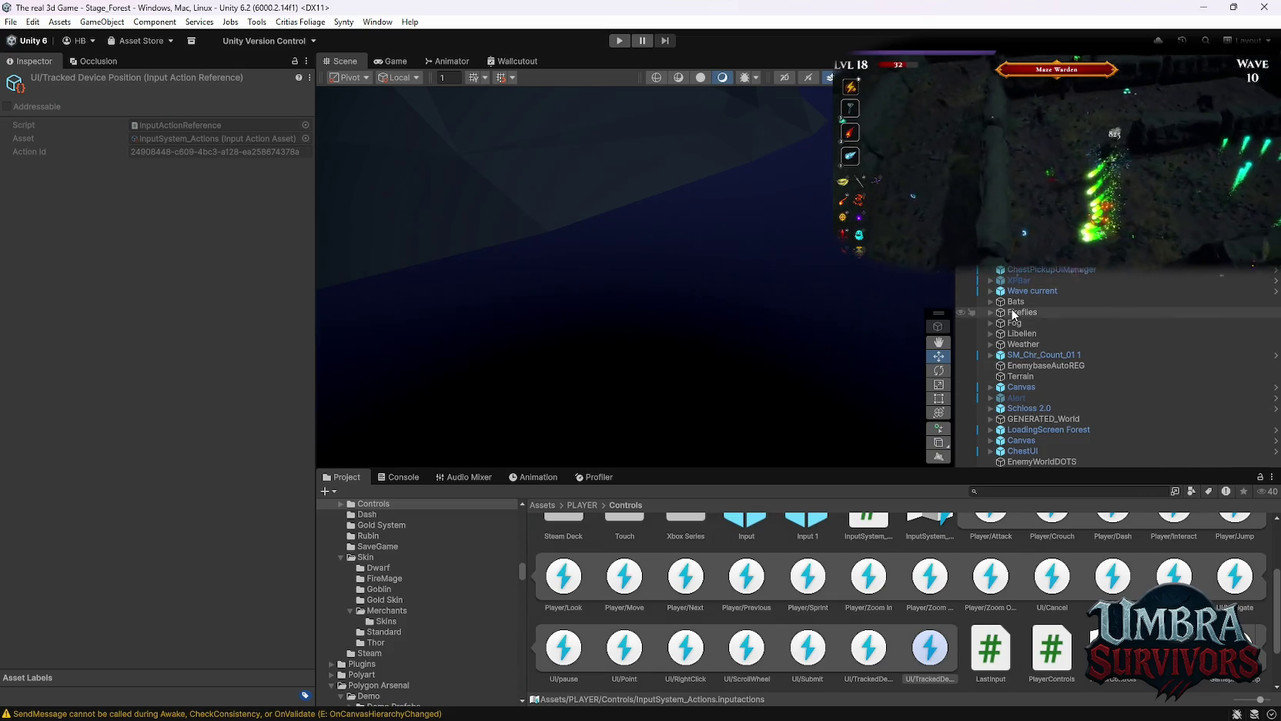
Inspect ChestPickupUIManager's components and locate the object assigned as its collect button.
{"action": "left_click", "coordinate": [1058, 271]}
{"action": "scroll", "coordinate": [207, 428], "scroll_direction": "down", "scroll_amount": 5}
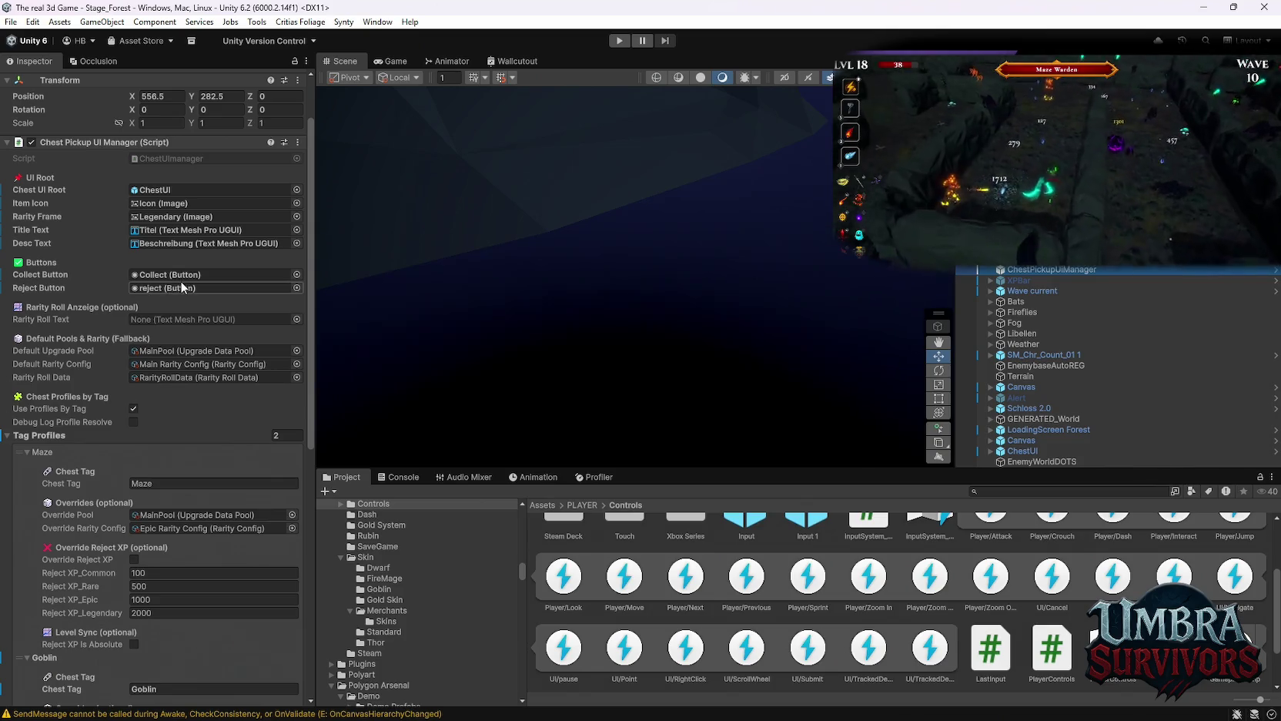
{"action": "left_click", "coordinate": [172, 277]}
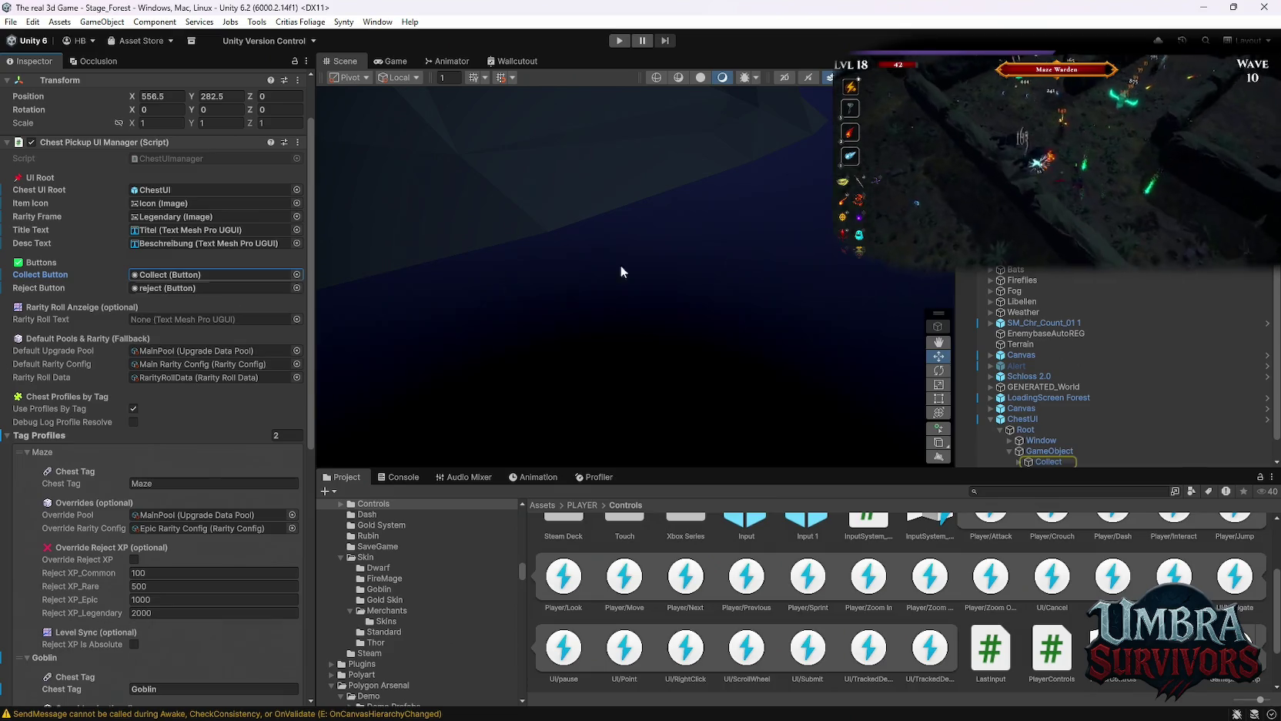
{"action": "scroll", "coordinate": [196, 445], "scroll_direction": "down", "scroll_amount": 10}
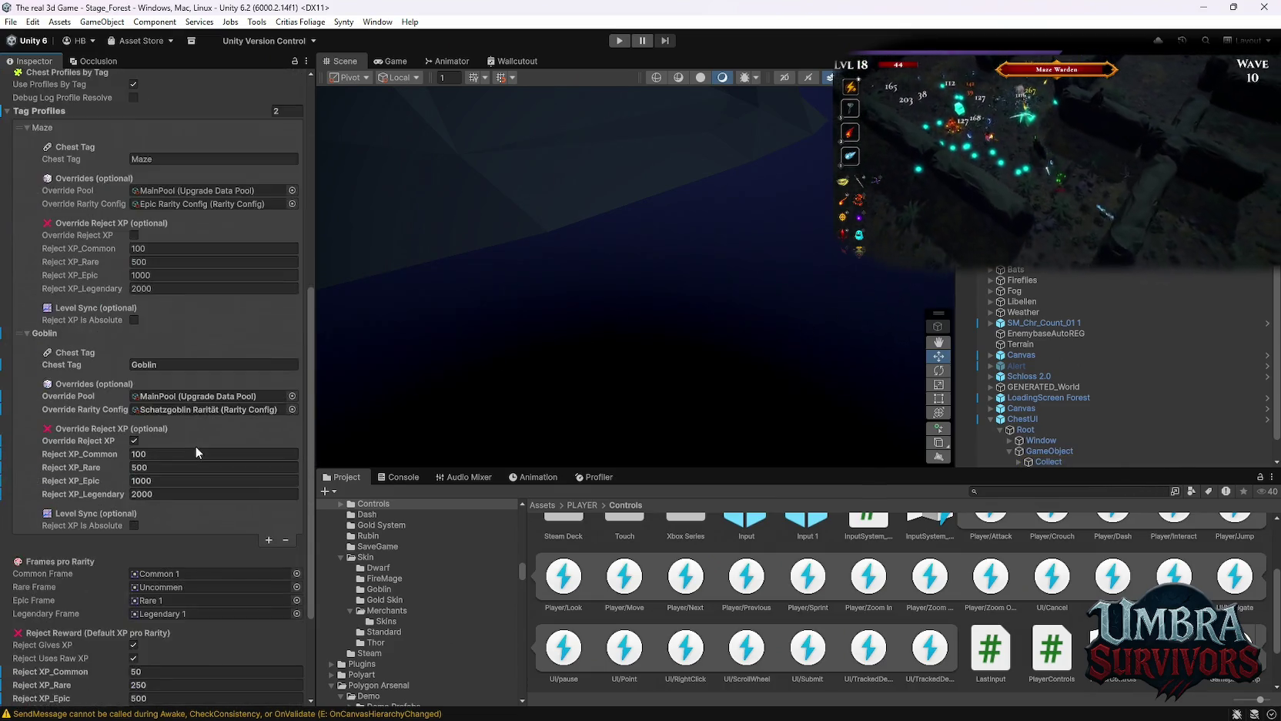
{"action": "scroll", "coordinate": [195, 446], "scroll_direction": "up", "scroll_amount": 7}
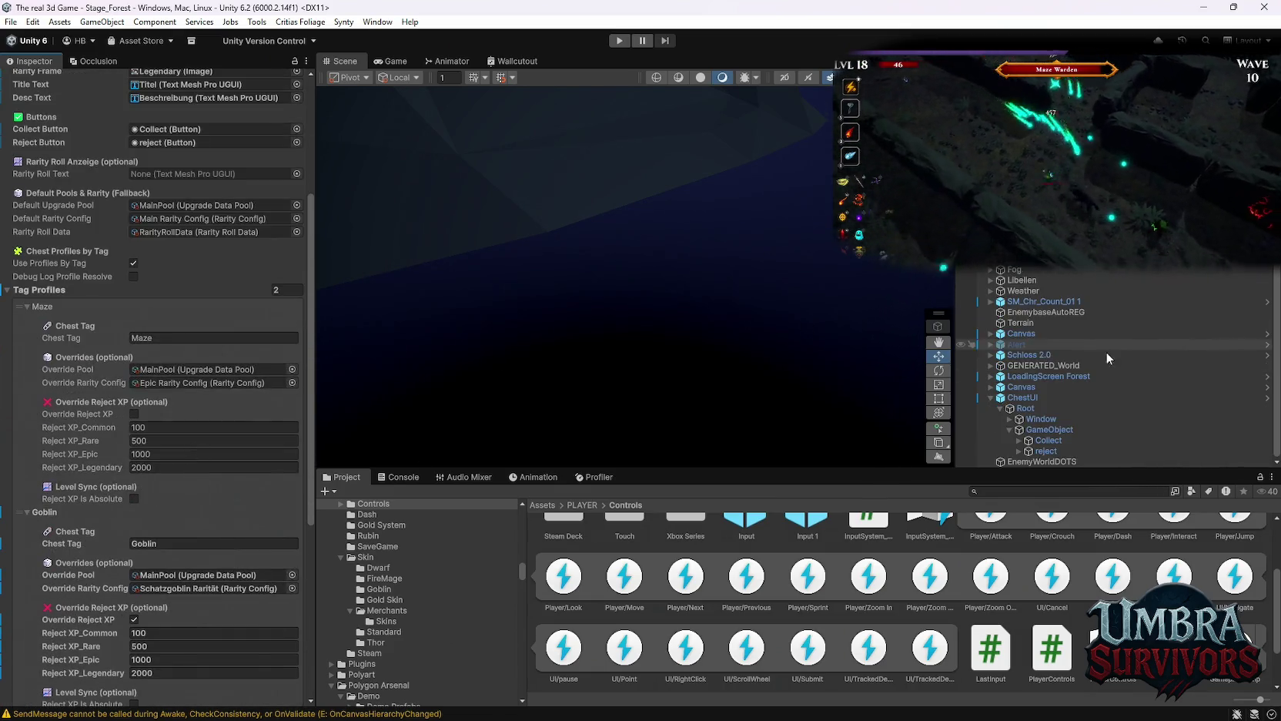
{"action": "scroll", "coordinate": [1024, 405], "scroll_direction": "down", "scroll_amount": 1}
On ChestUI, clear the Chest Pickup UI Animator's Buttons Group Rect to None.
{"action": "left_click", "coordinate": [1024, 399]}
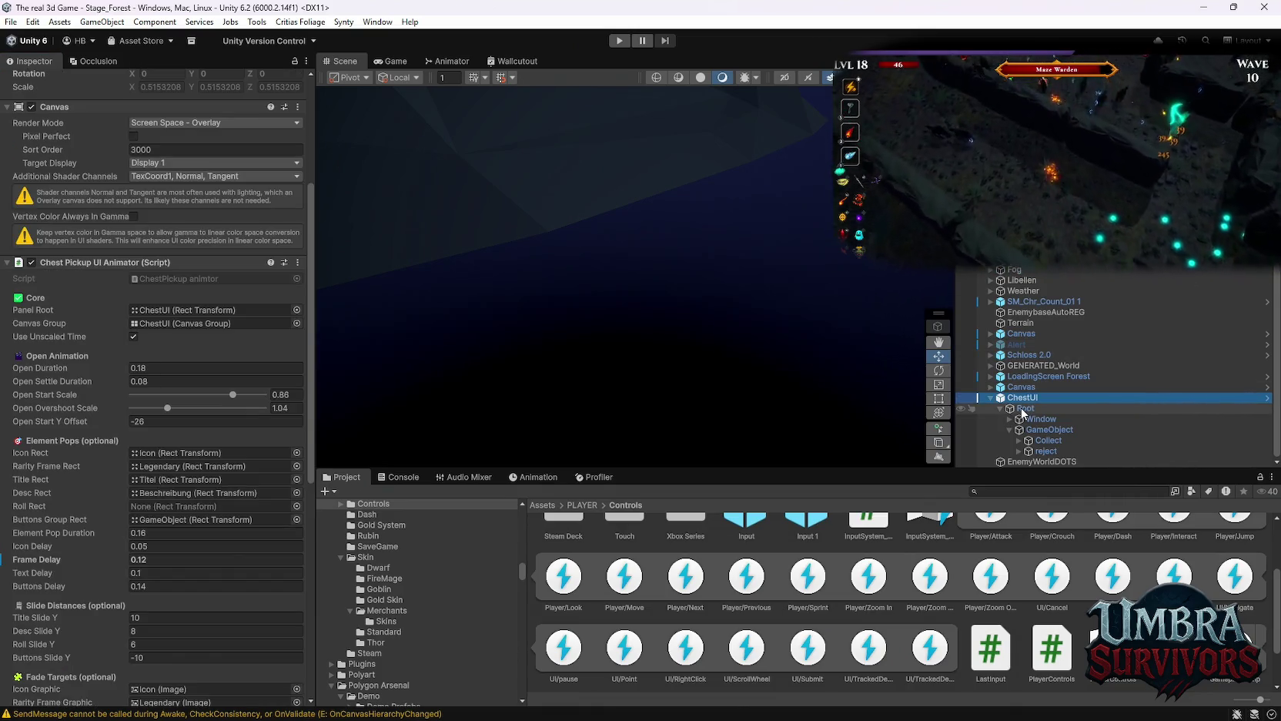
{"action": "left_click", "coordinate": [1022, 409]}
{"action": "left_click", "coordinate": [1023, 397]}
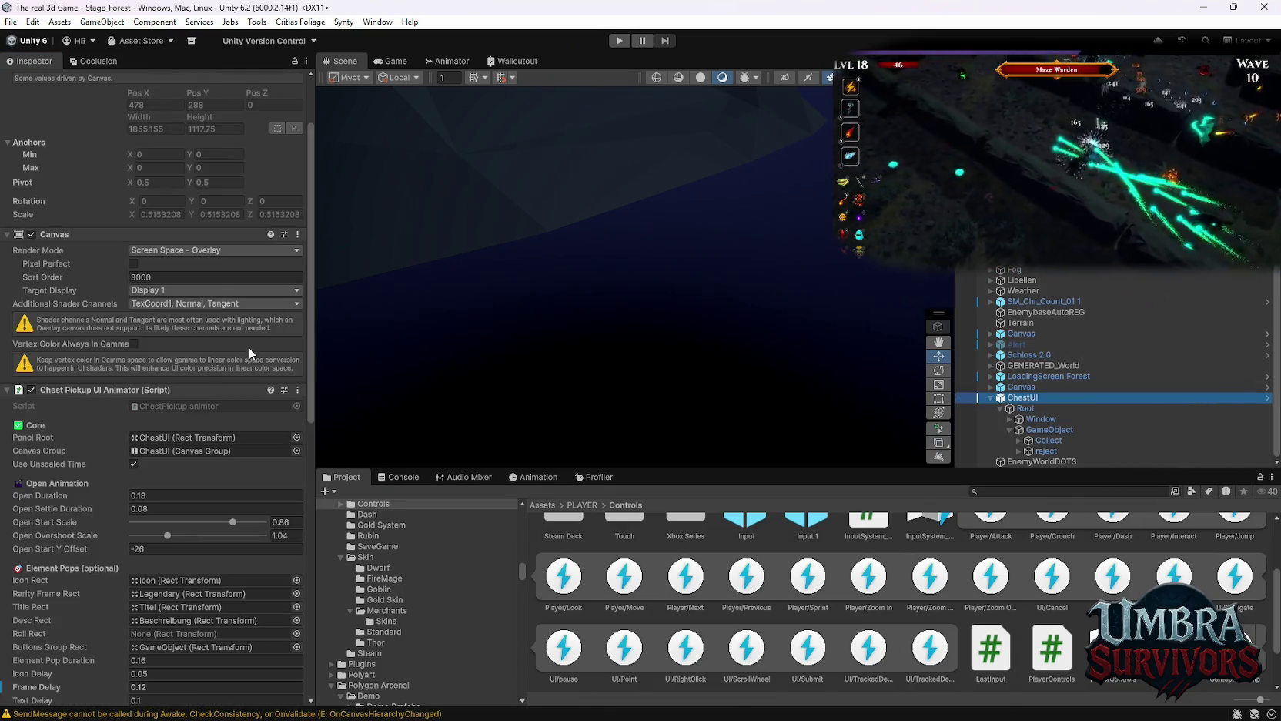
{"action": "scroll", "coordinate": [239, 362], "scroll_direction": "down", "scroll_amount": 3}
{"action": "left_click", "coordinate": [179, 503]}
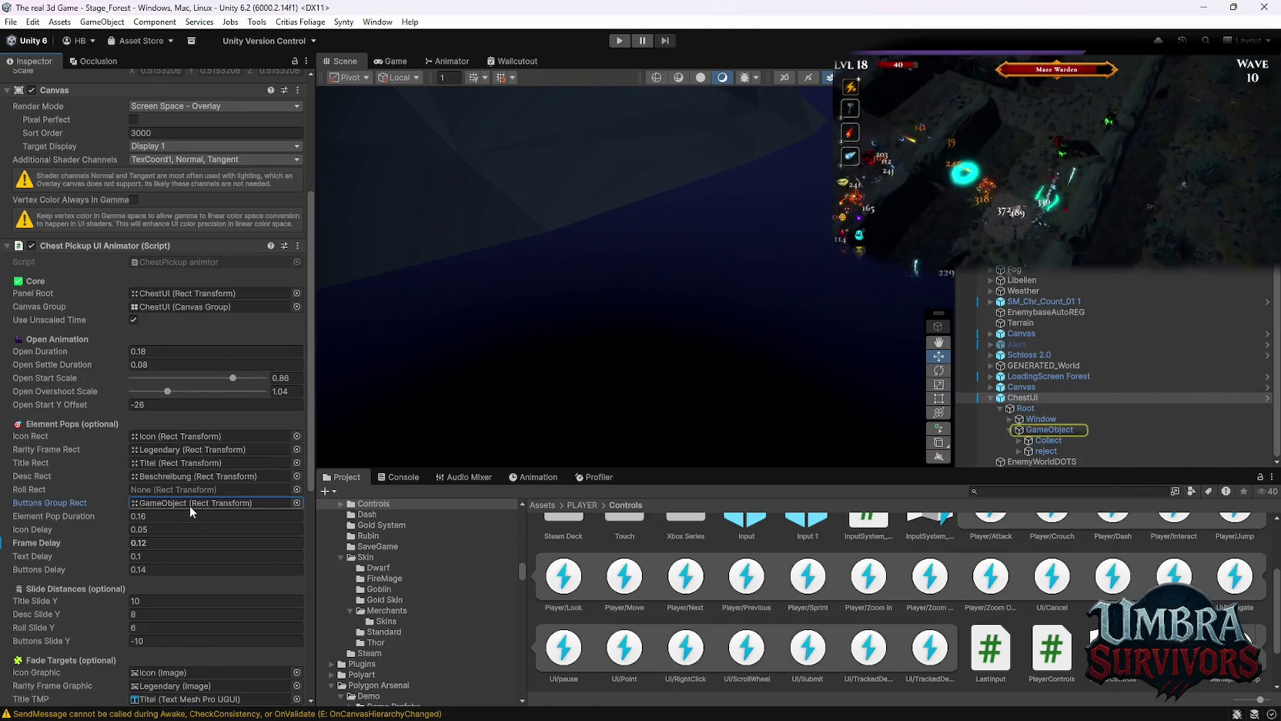
{"action": "key", "text": "Delete"}
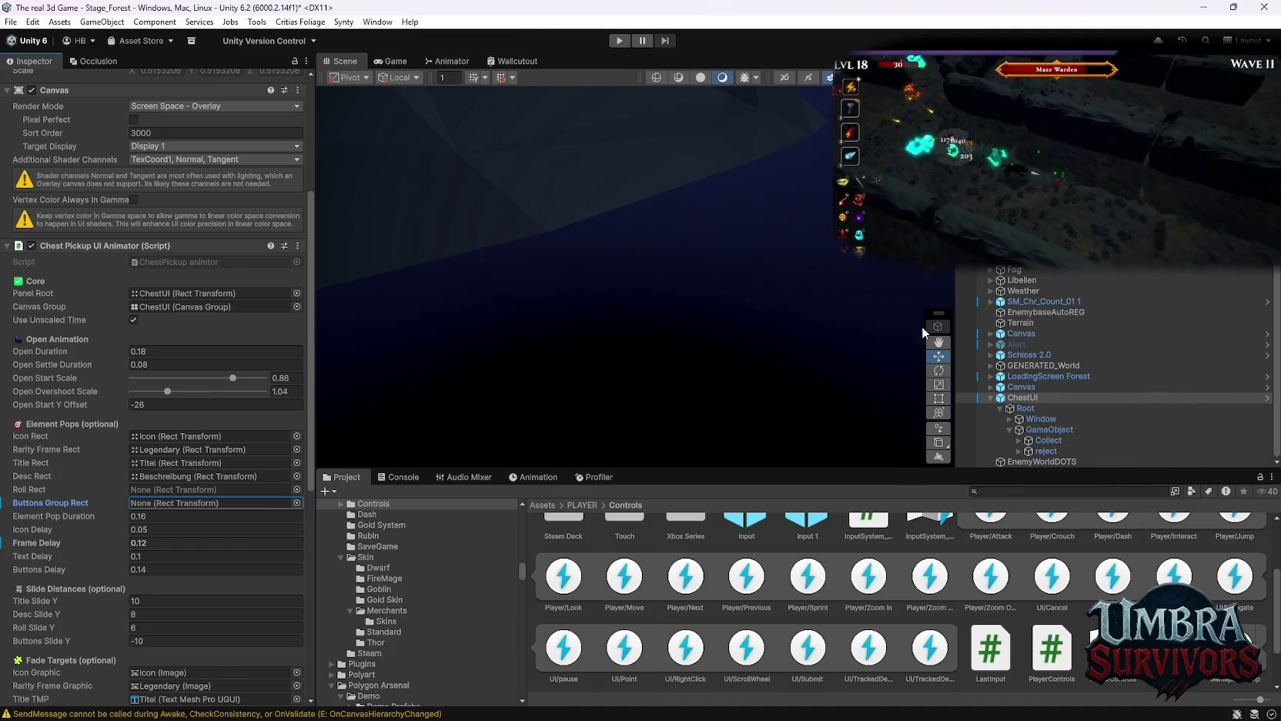
Anchor the ChestUI GameObject holding both buttons to bottom centre.
{"action": "right_click", "coordinate": [1021, 397]}
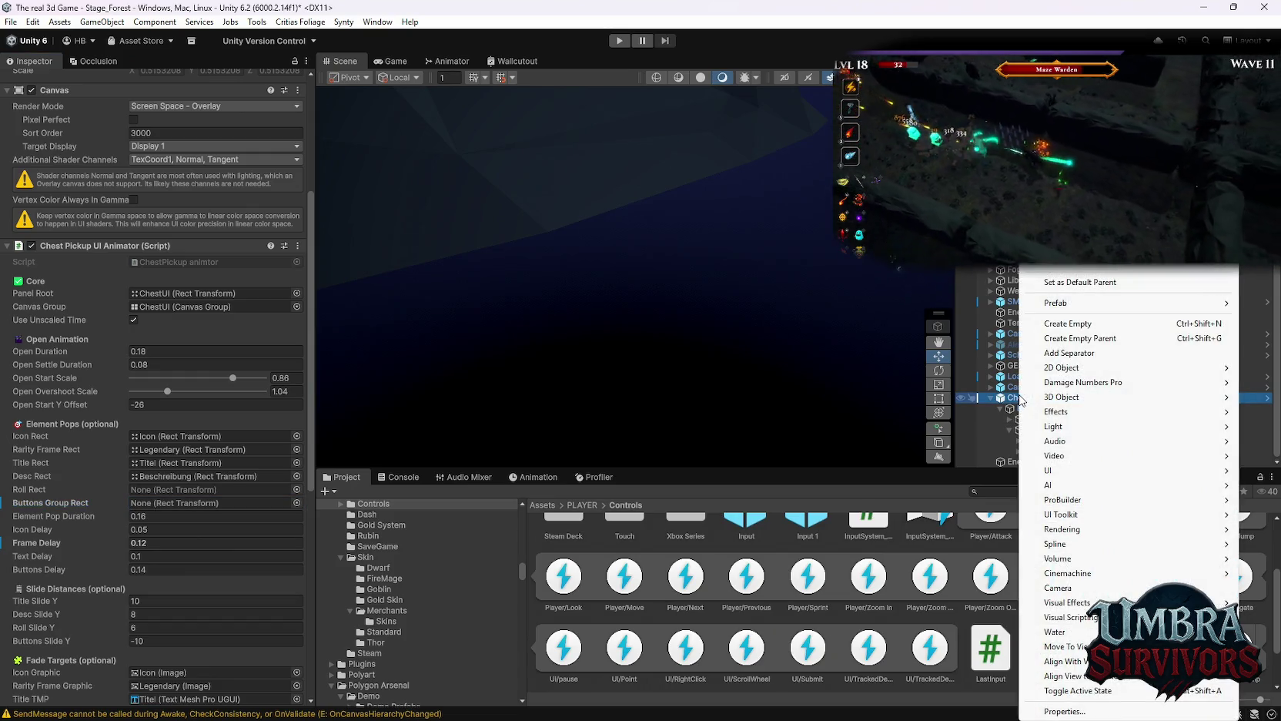
{"action": "key", "text": "Escape"}
{"action": "left_click", "coordinate": [1046, 451]}
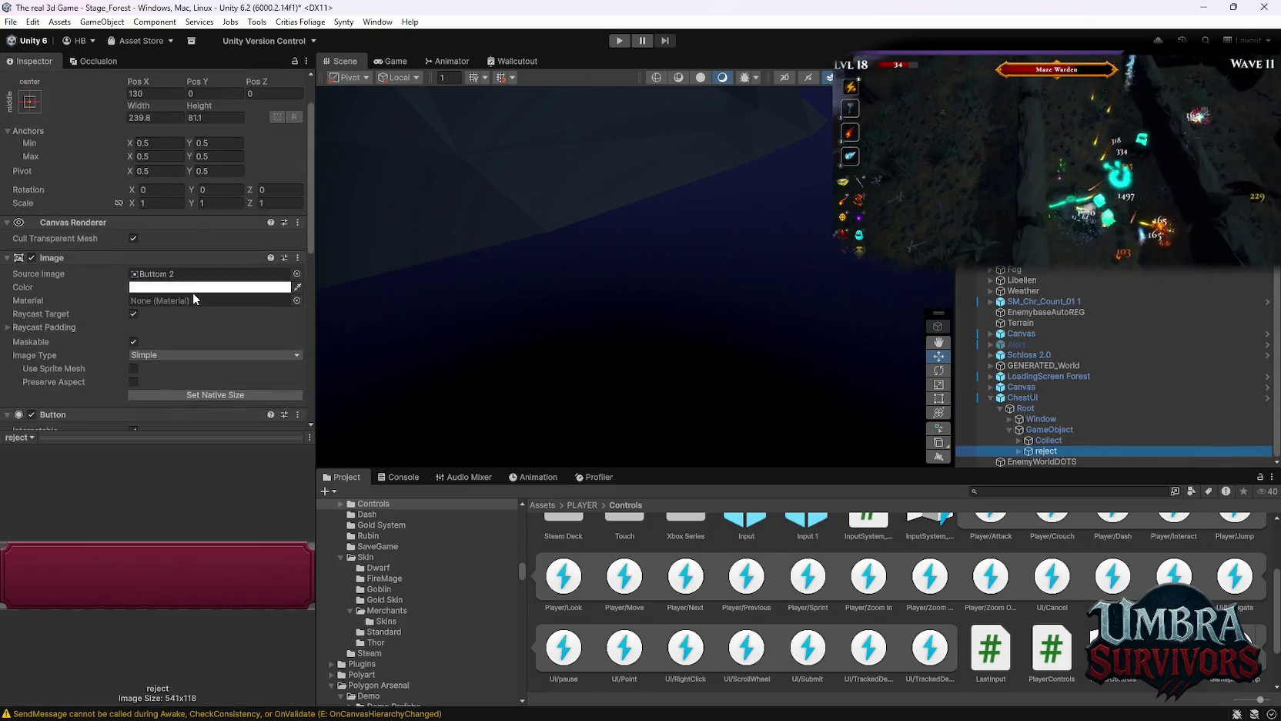
{"action": "scroll", "coordinate": [74, 163], "scroll_direction": "up", "scroll_amount": 2}
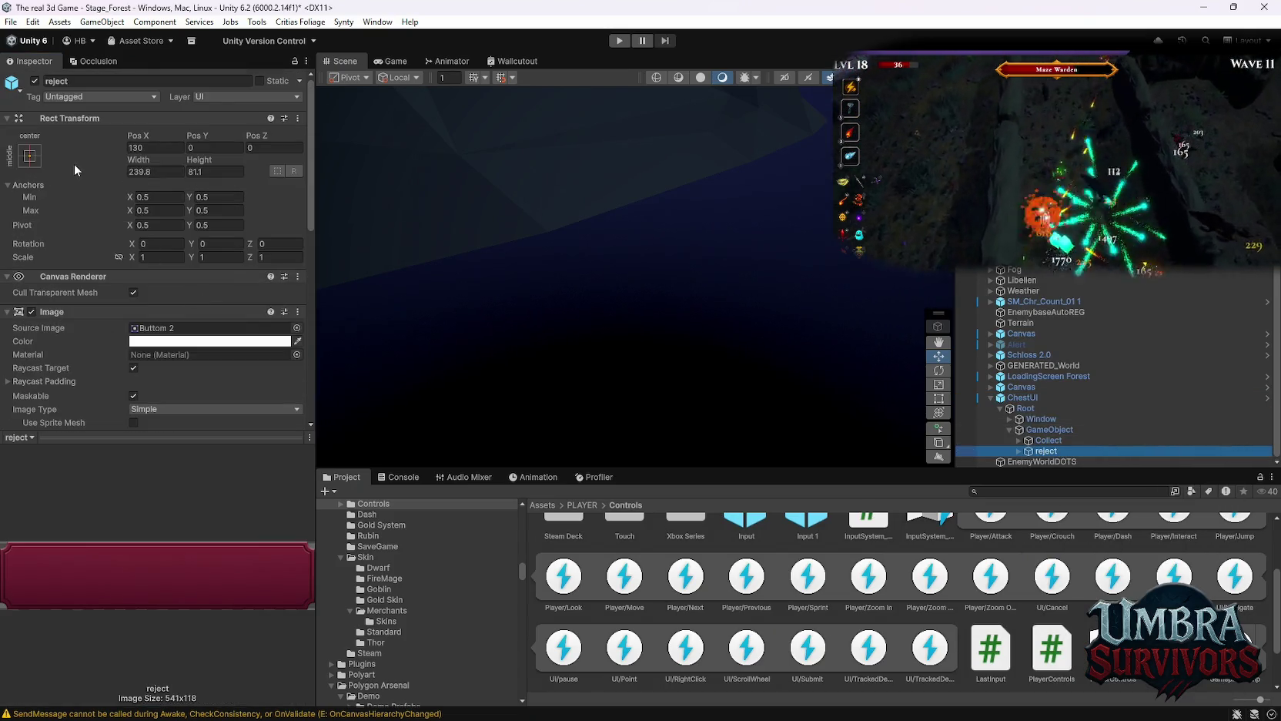
{"action": "left_click", "coordinate": [1048, 429]}
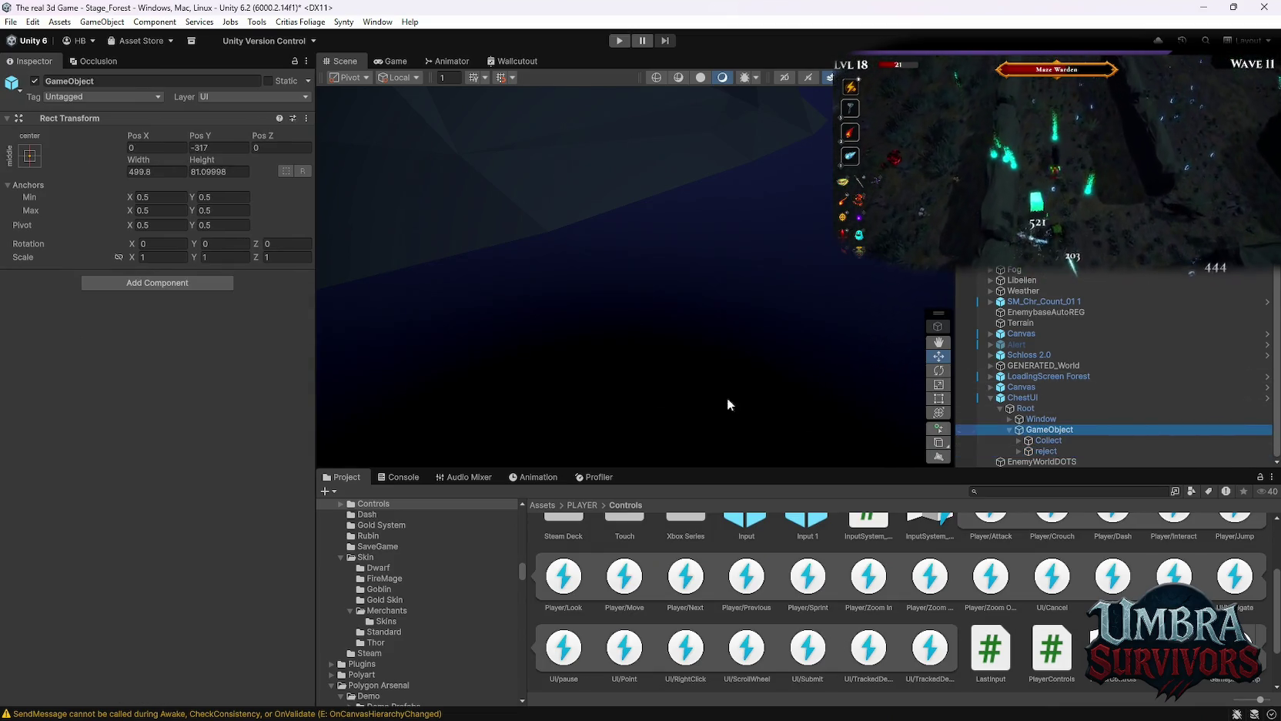
{"action": "left_click", "coordinate": [29, 156]}
{"action": "left_click", "coordinate": [106, 318]}
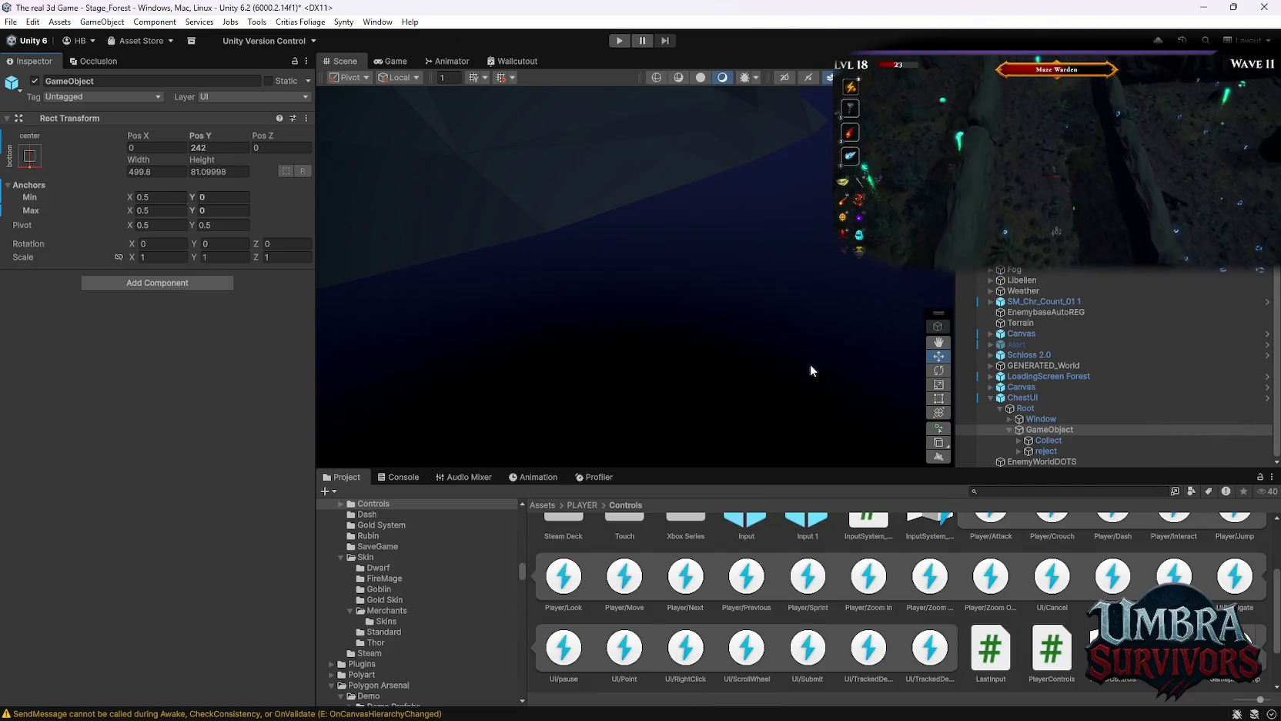
Start Play mode to test the chest UI.
{"action": "right_click", "coordinate": [1028, 398]}
{"action": "mouse_move", "coordinate": [1065, 303]}
{"action": "left_click", "coordinate": [620, 40]}
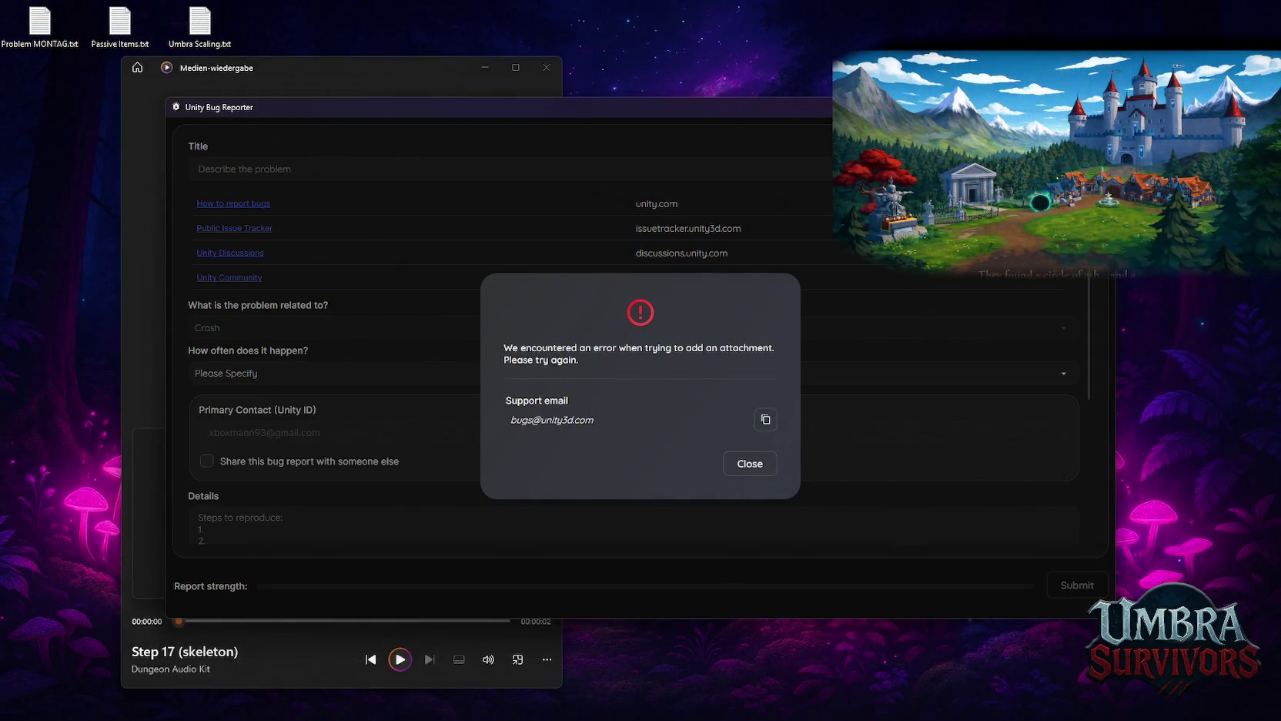
Close the attachment error dialog and the Unity Bug Reporter.
{"action": "left_click", "coordinate": [749, 464]}
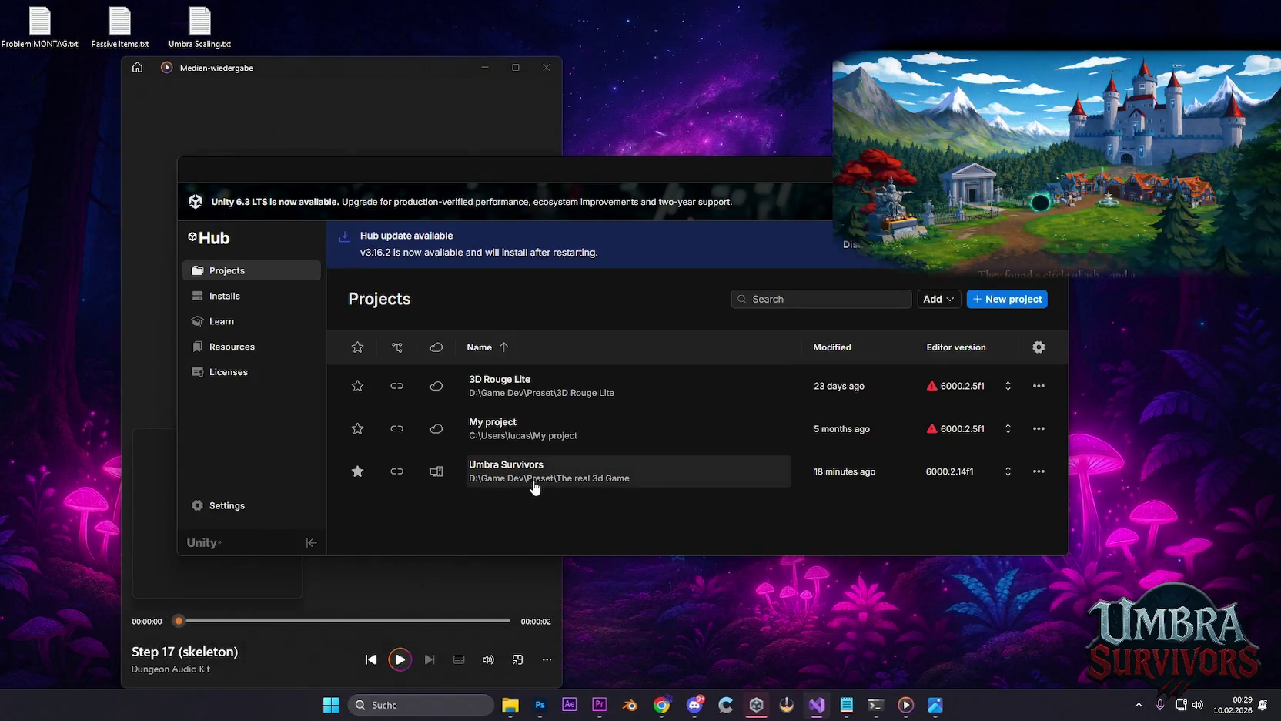
Relaunch the Umbra Survivors project from Unity Hub's Projects list.
{"action": "left_click", "coordinate": [681, 399]}
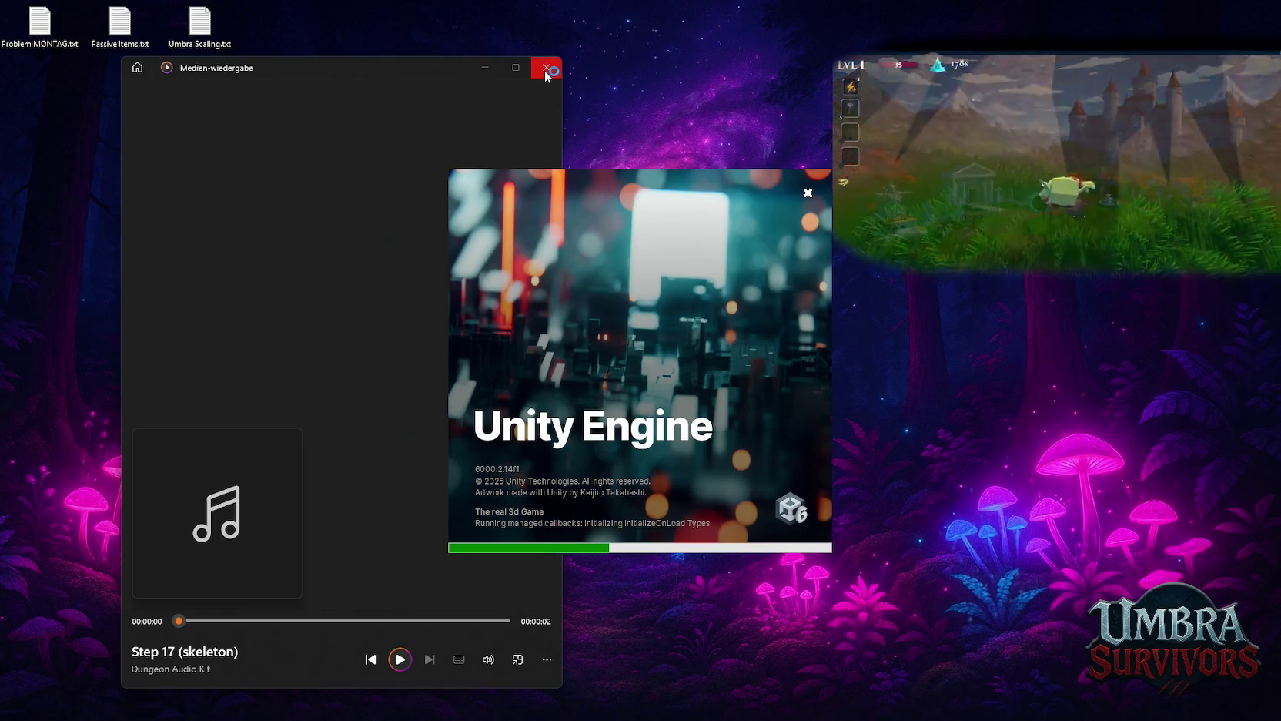
Close the Media Player and the loading Unity window via its taskbar icon.
{"action": "left_click", "coordinate": [399, 660]}
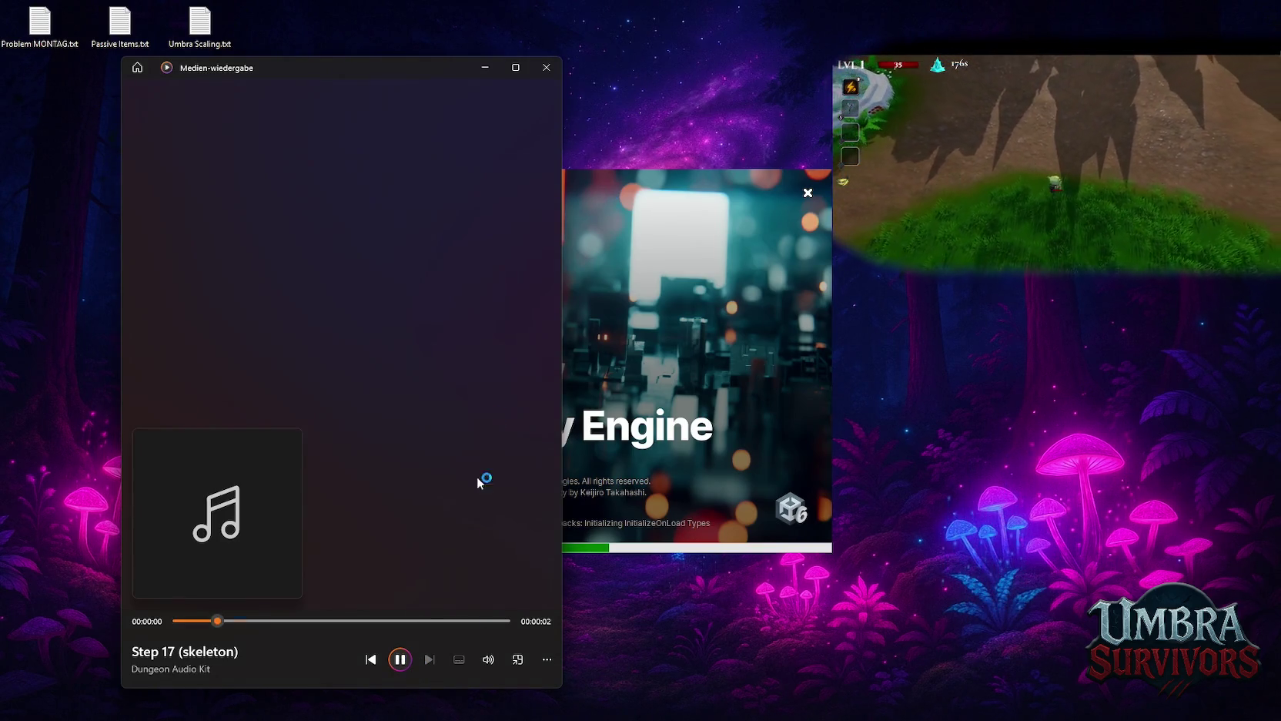
{"action": "left_click", "coordinate": [558, 76]}
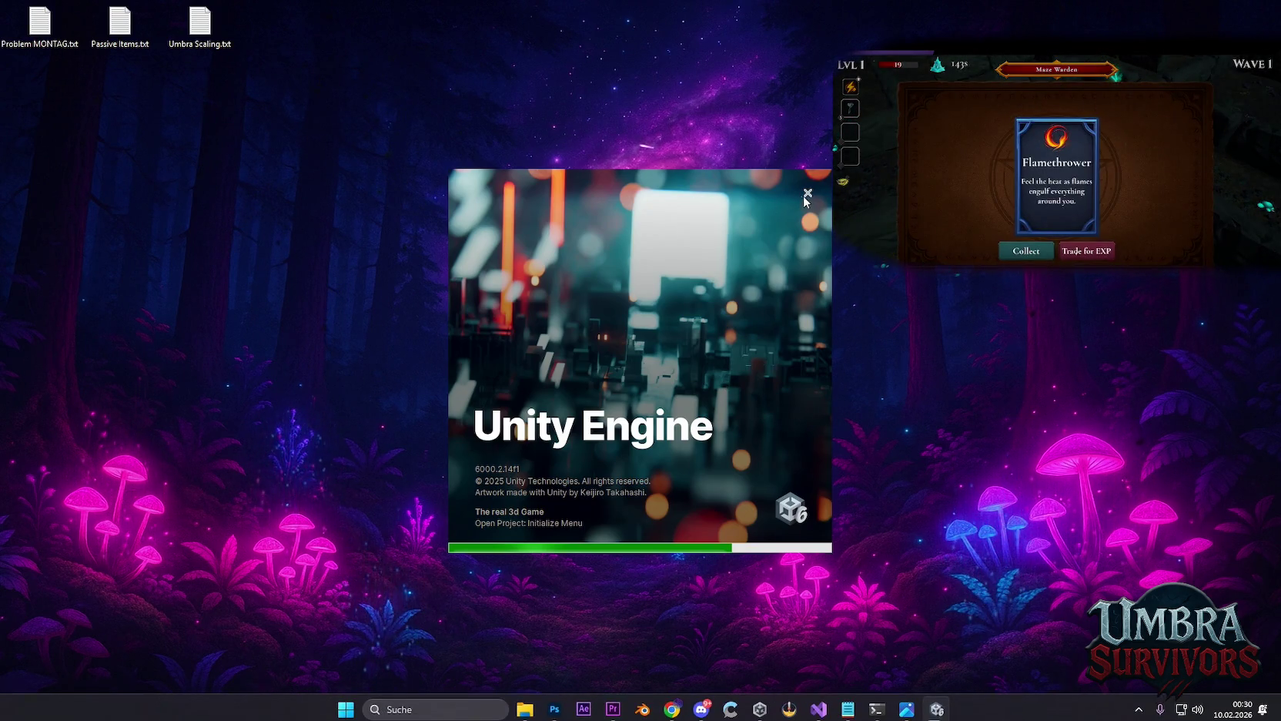
{"action": "right_click", "coordinate": [936, 713]}
{"action": "left_click", "coordinate": [905, 665]}
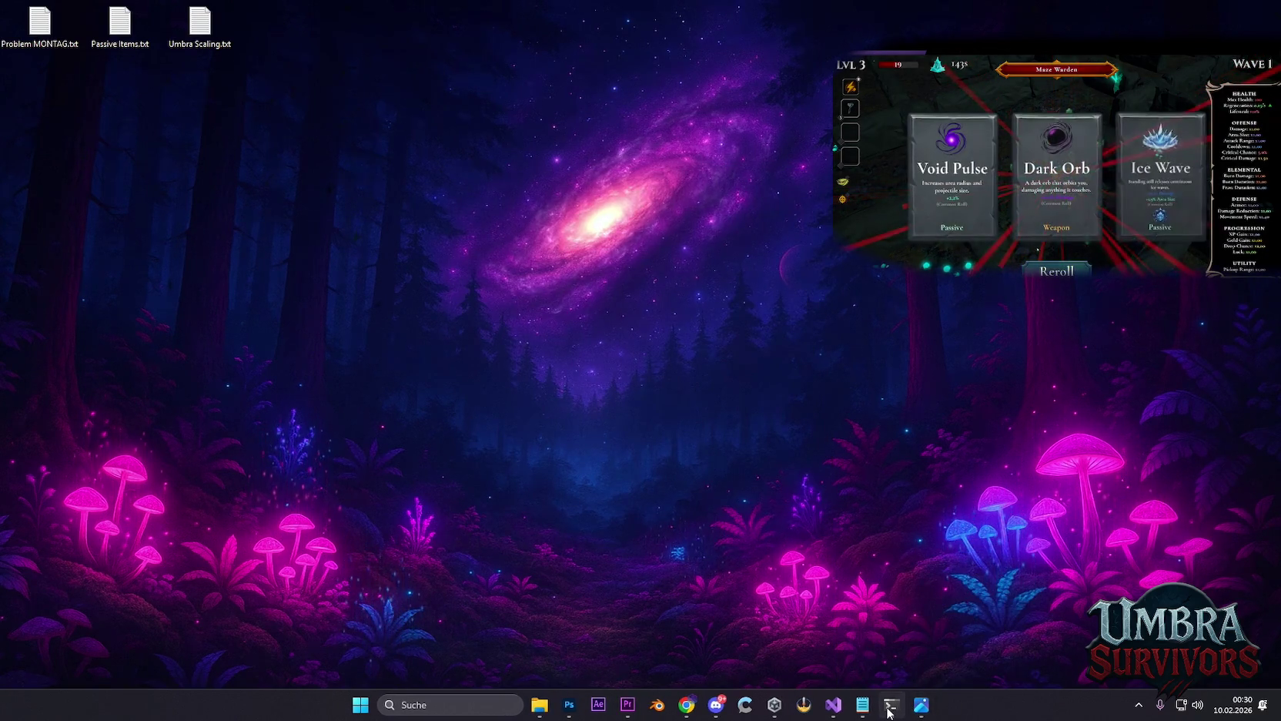
Bring up Photoshop and quit it without saving icons skins.psd.
{"action": "mouse_move", "coordinate": [845, 712]}
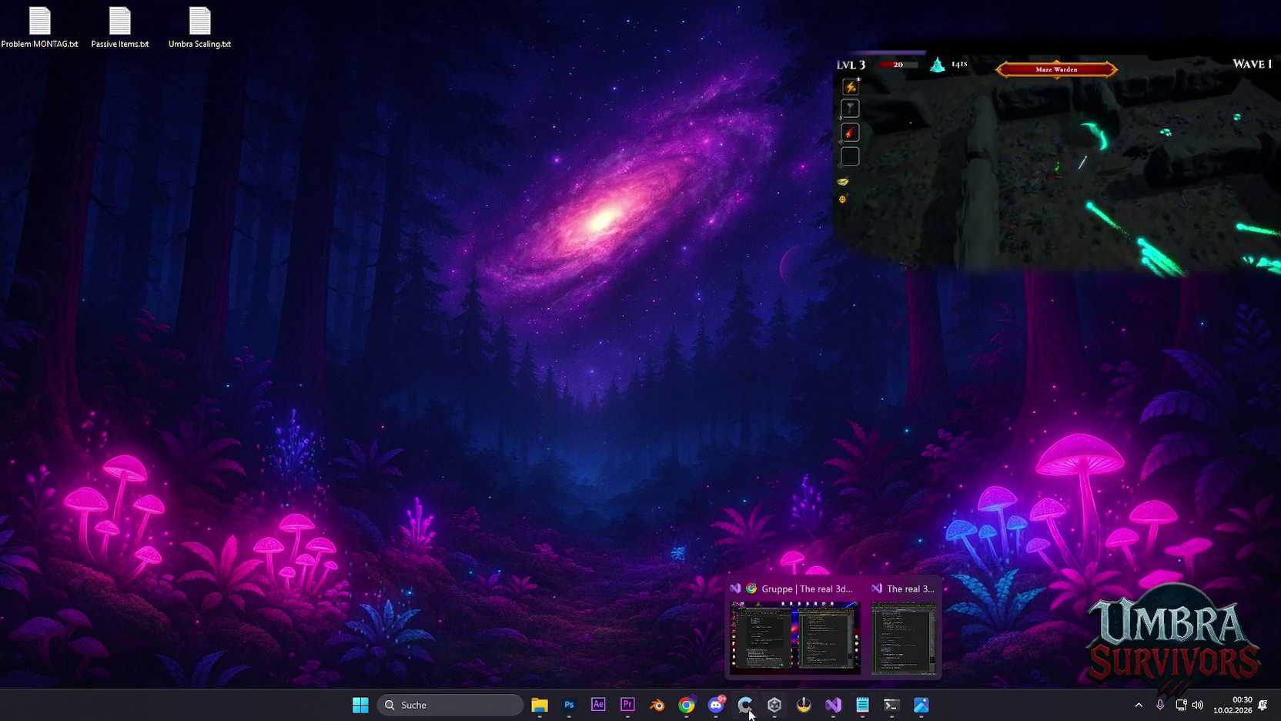
{"action": "left_click", "coordinate": [569, 705]}
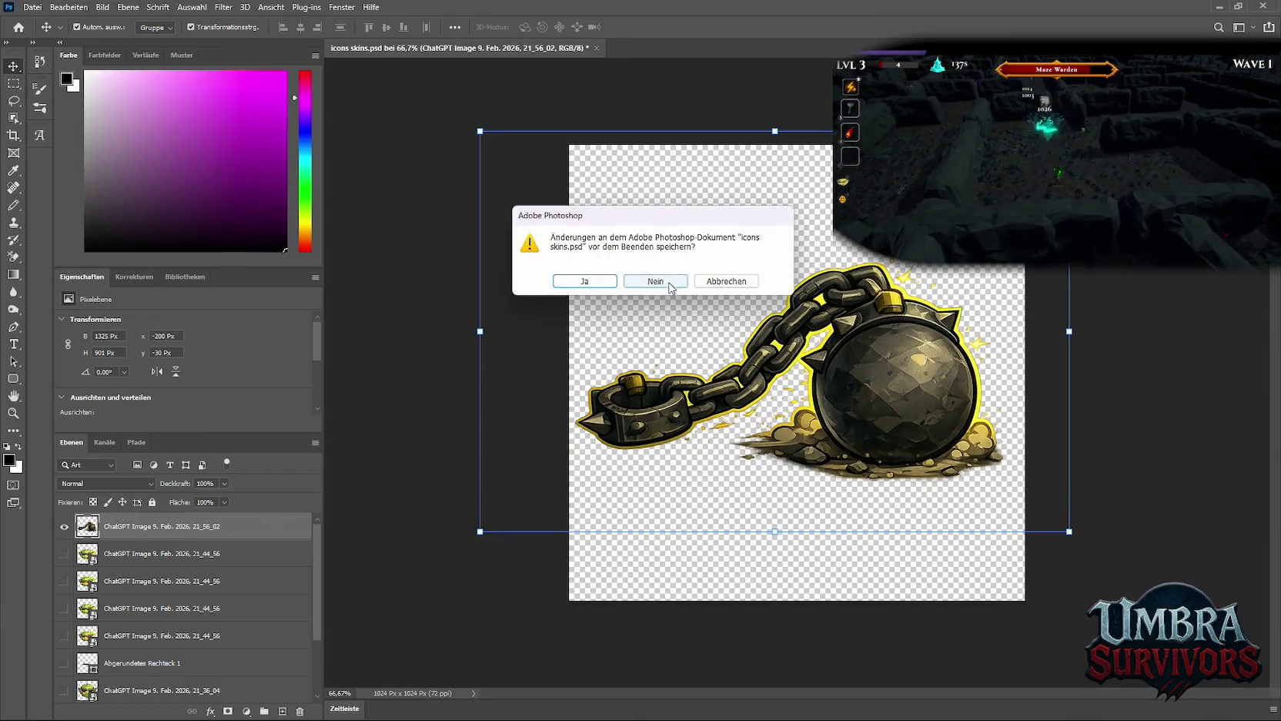
{"action": "left_click", "coordinate": [655, 279]}
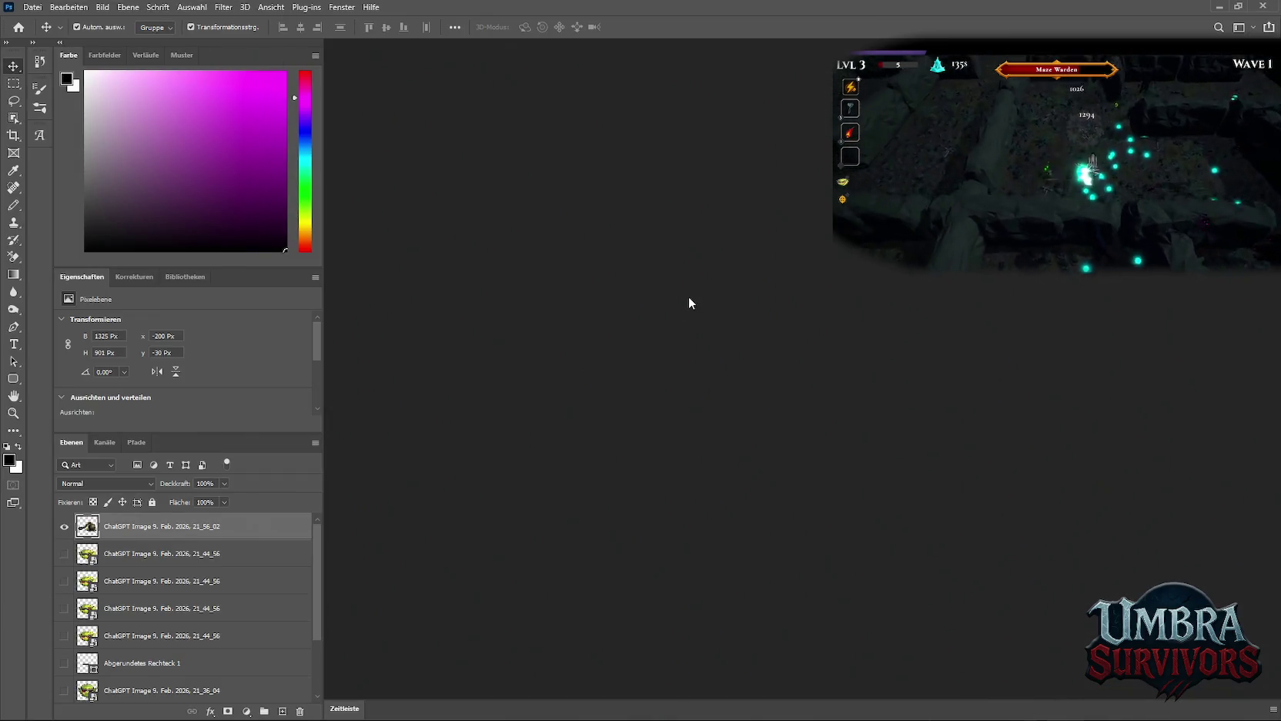
{"action": "key", "text": "ctrl+q"}
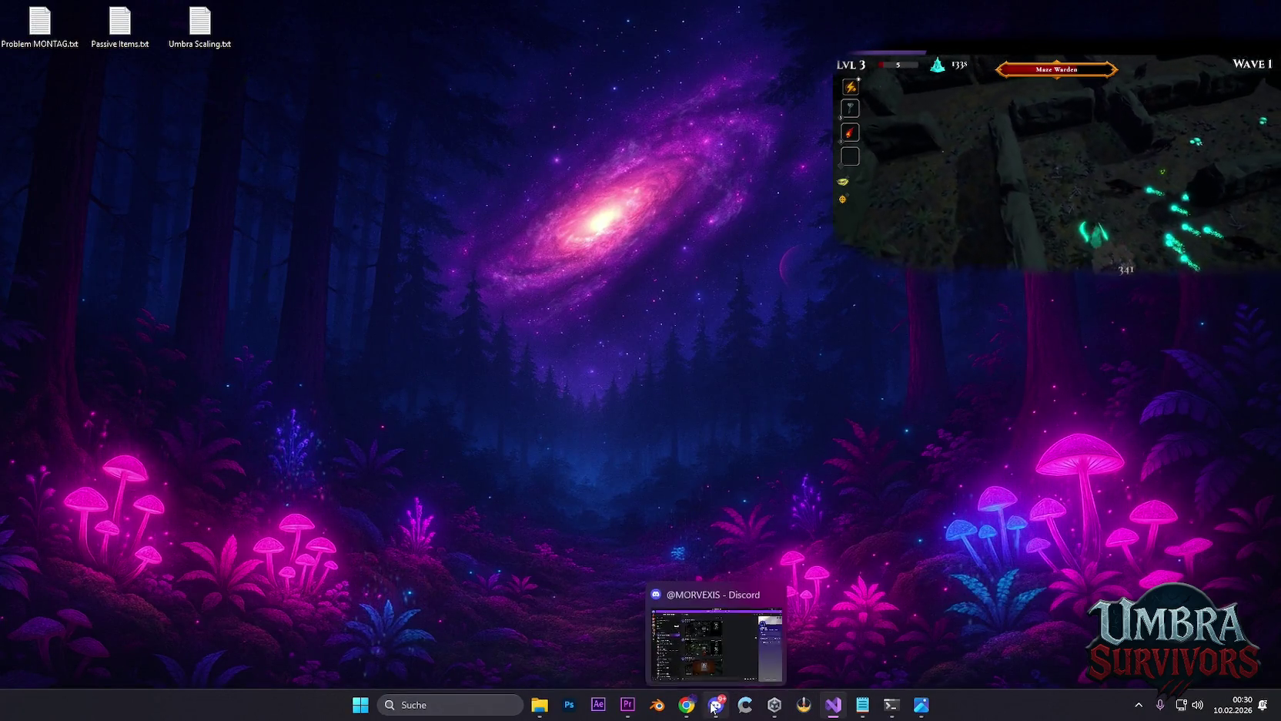
{"action": "mouse_move", "coordinate": [686, 708]}
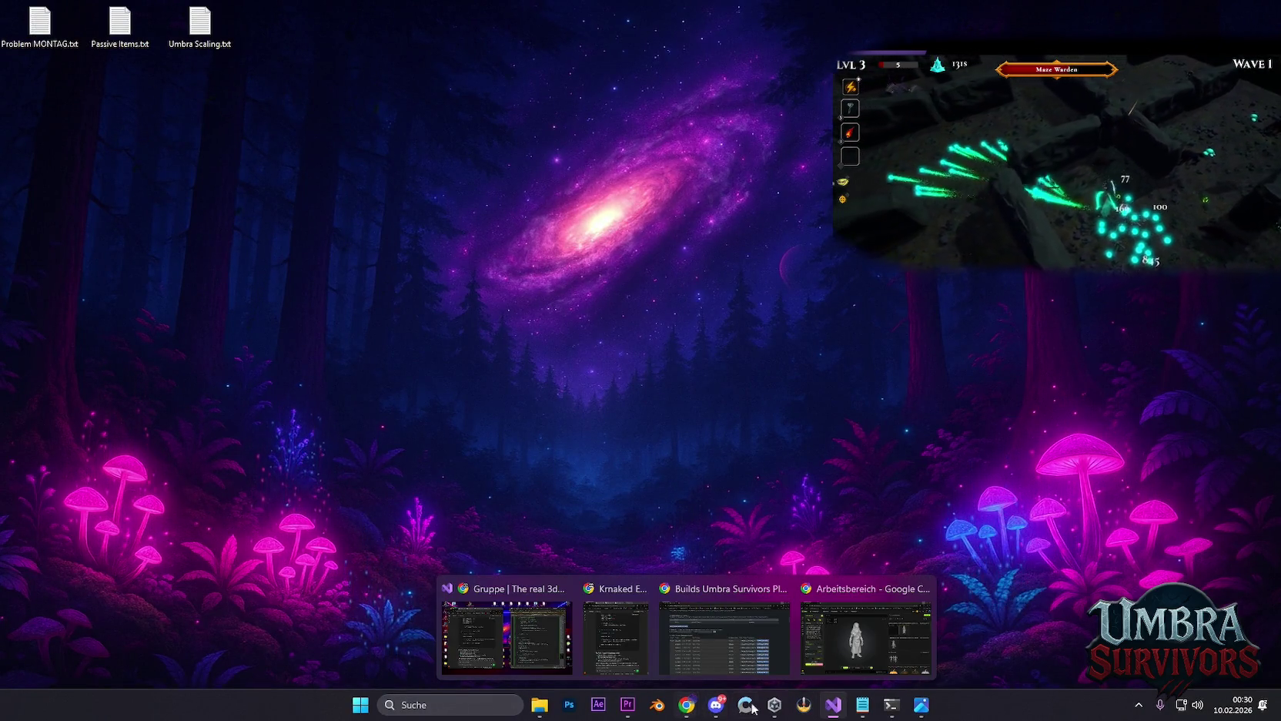
{"action": "mouse_move", "coordinate": [866, 713]}
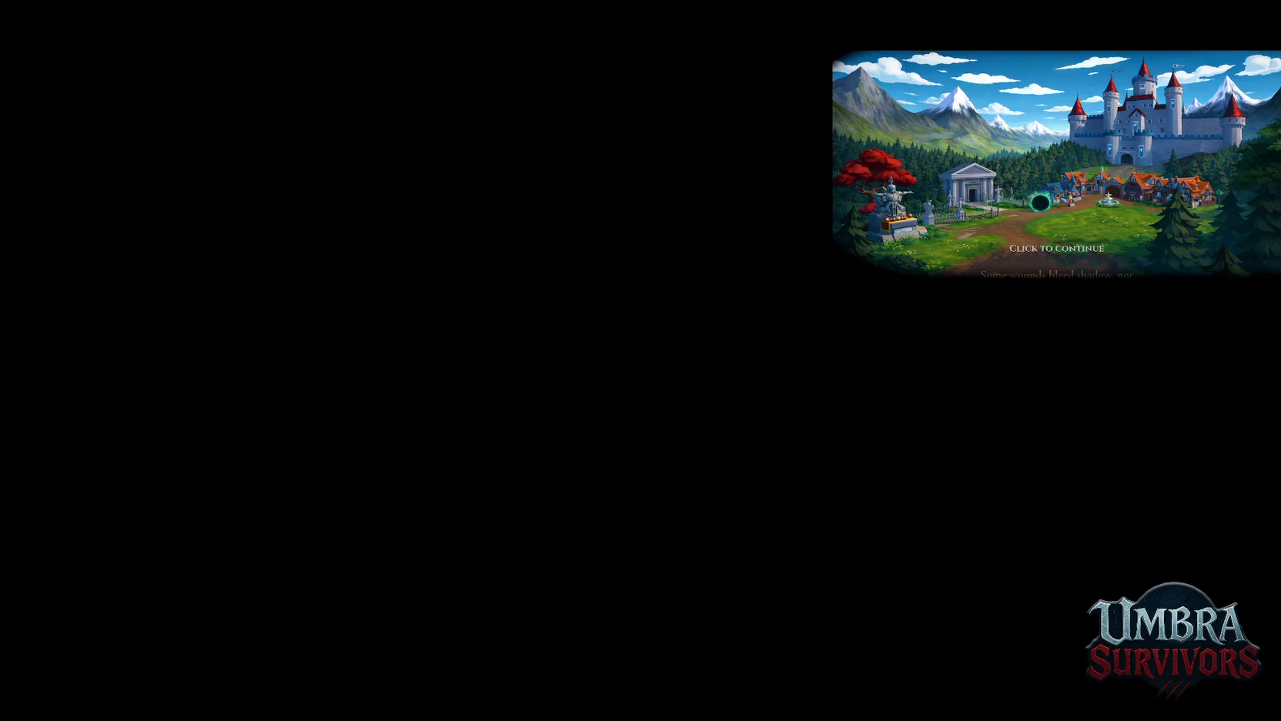
Dismiss the Windows lock screen and sign back in to the desktop.
{"action": "key", "text": "space"}
{"action": "key", "text": "w"}
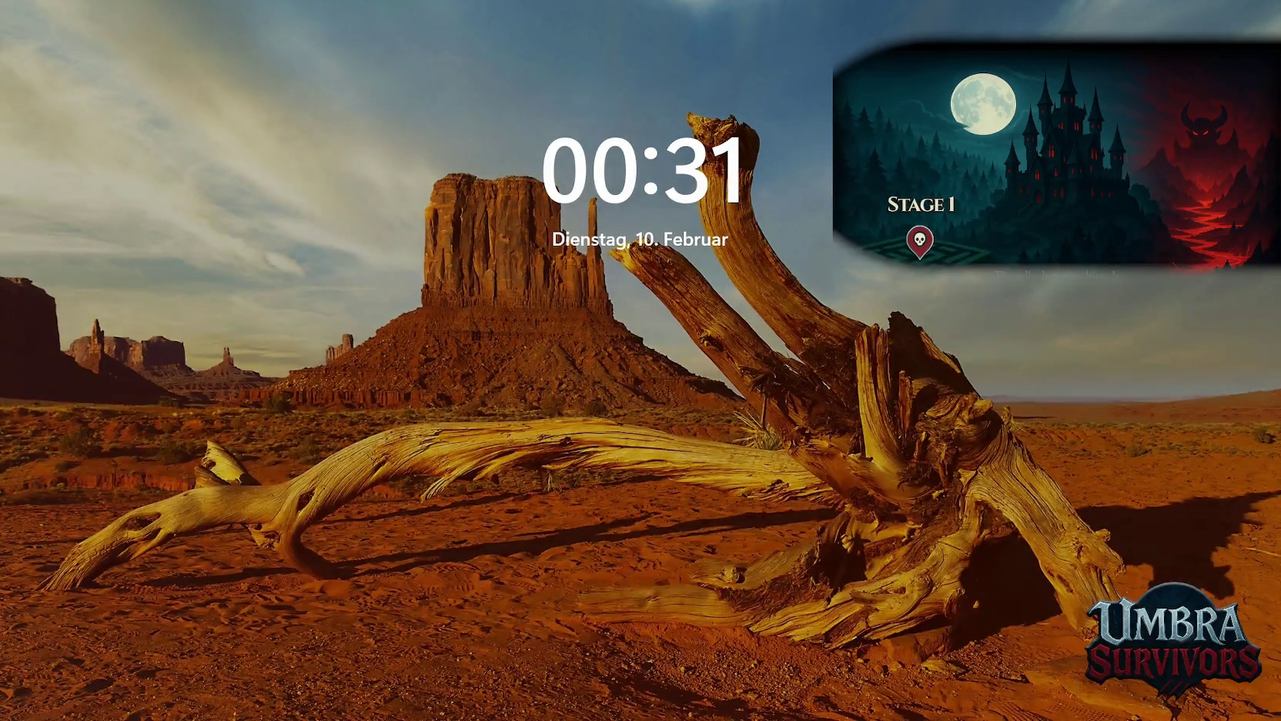
{"action": "key", "text": "Return"}
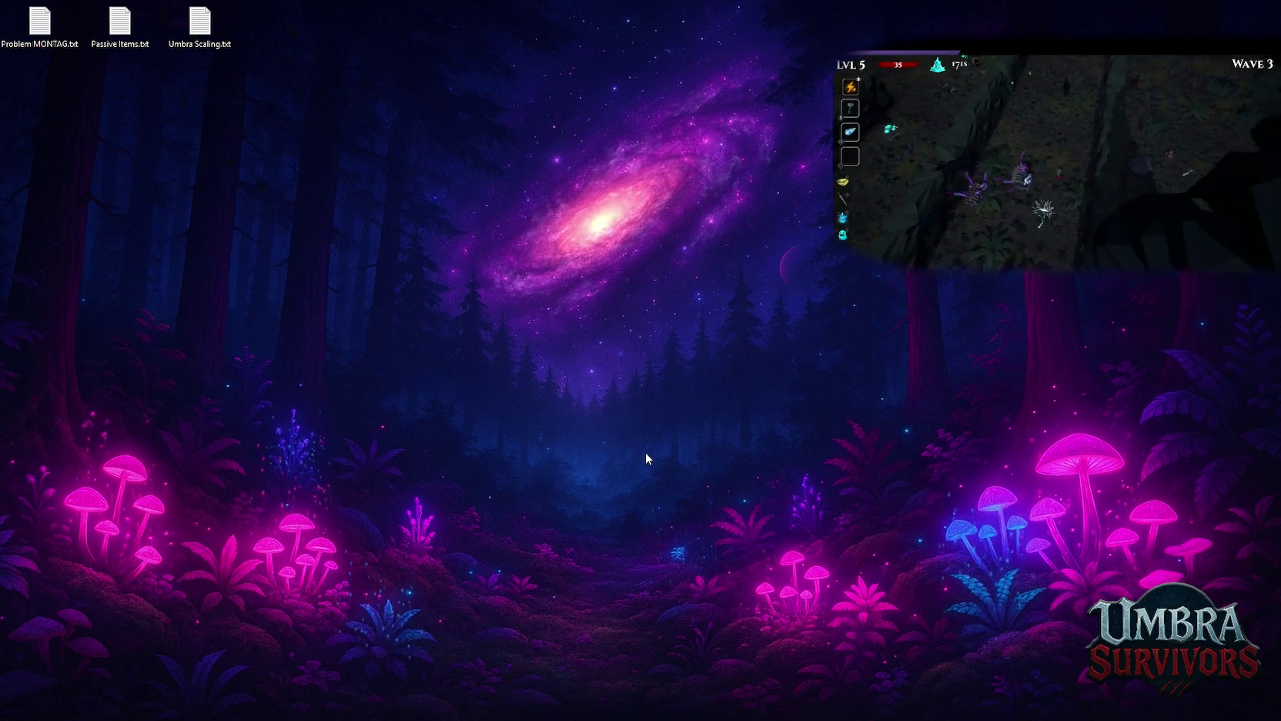
Launch the Umbra Survivors project from the Unity Hub Projects list.
{"action": "mouse_move", "coordinate": [783, 668]}
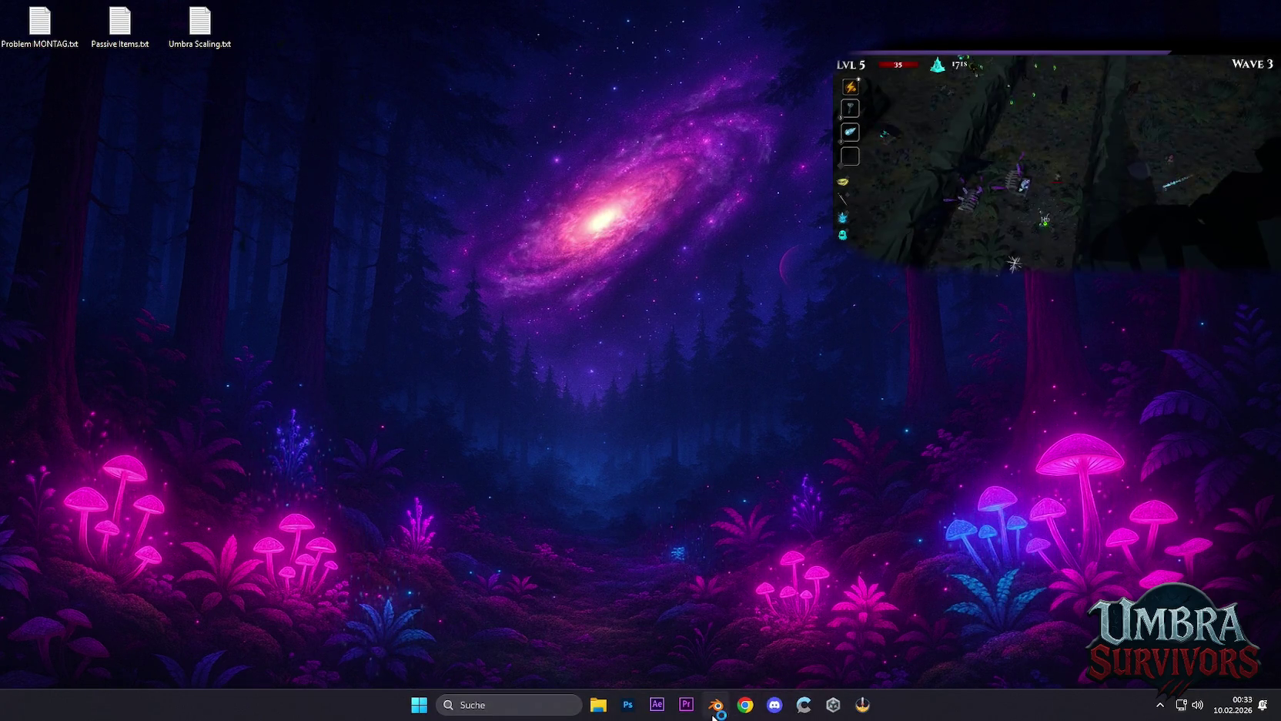
{"action": "double_click", "coordinate": [21, 38]}
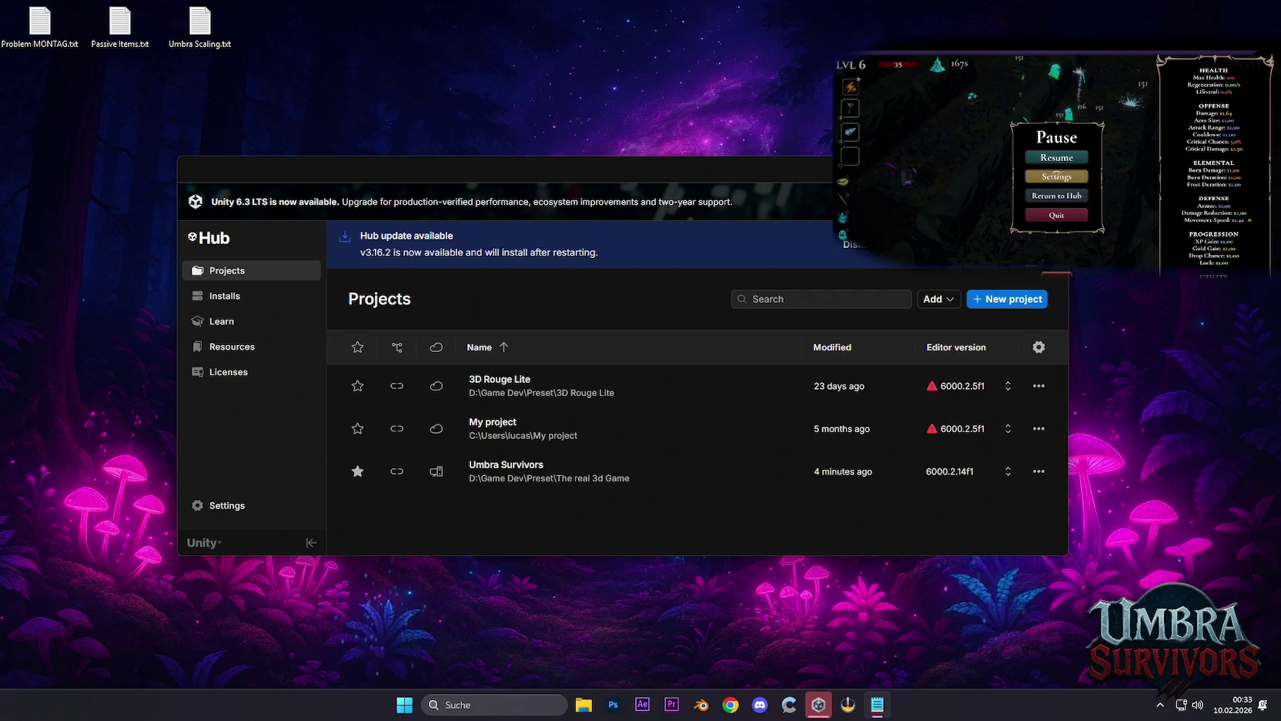
{"action": "left_click", "coordinate": [493, 472]}
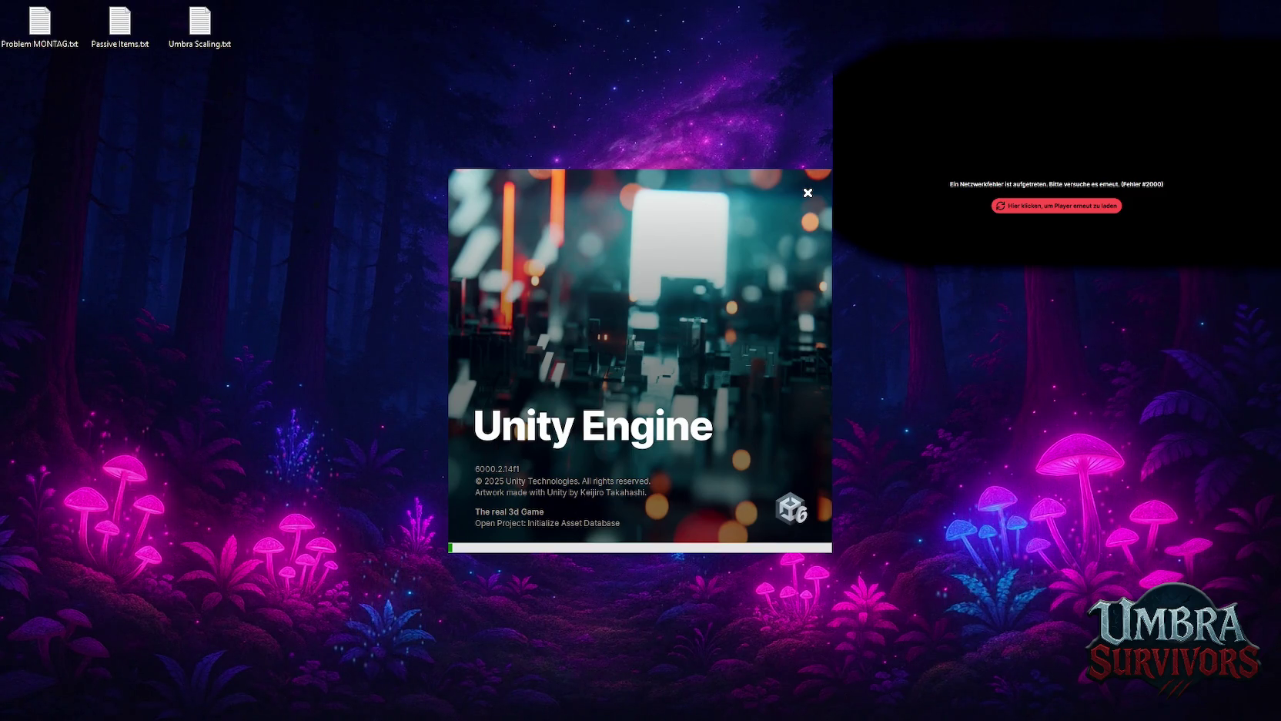
Wait for Unity Editor to finish loading the project with Stage_Forest open.
{"action": "scroll", "coordinate": [1057, 231], "scroll_direction": "down", "scroll_amount": 5}
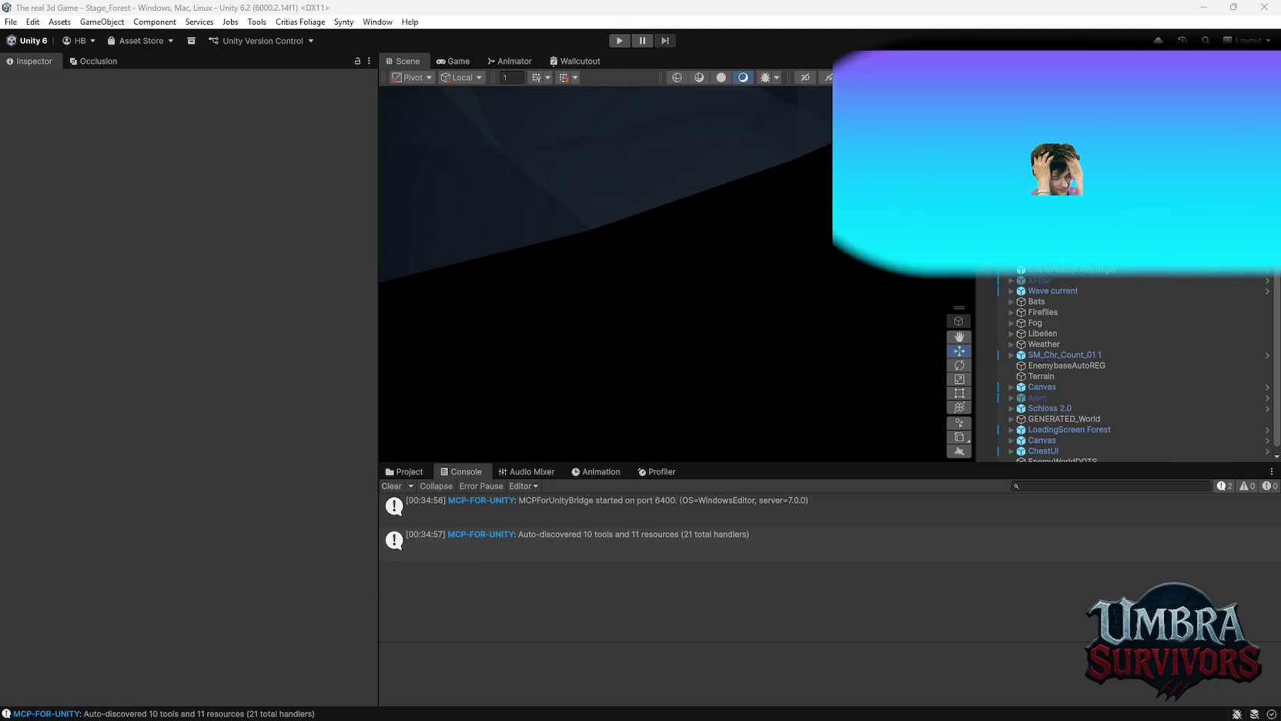
Review the ChestPickupUIManager's Maze and Goblin chest profiles, then select the ChestUI object.
{"action": "scroll", "coordinate": [1074, 323], "scroll_direction": "down", "scroll_amount": 1}
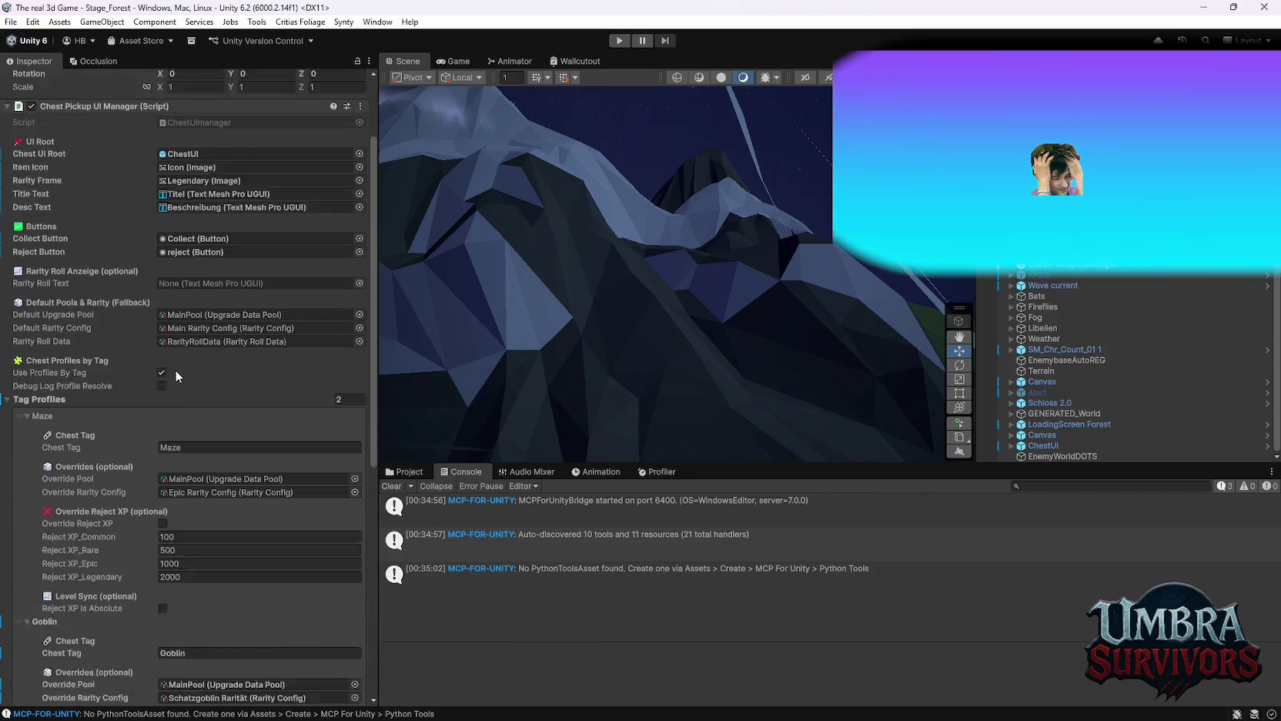
{"action": "scroll", "coordinate": [175, 370], "scroll_direction": "up", "scroll_amount": 3}
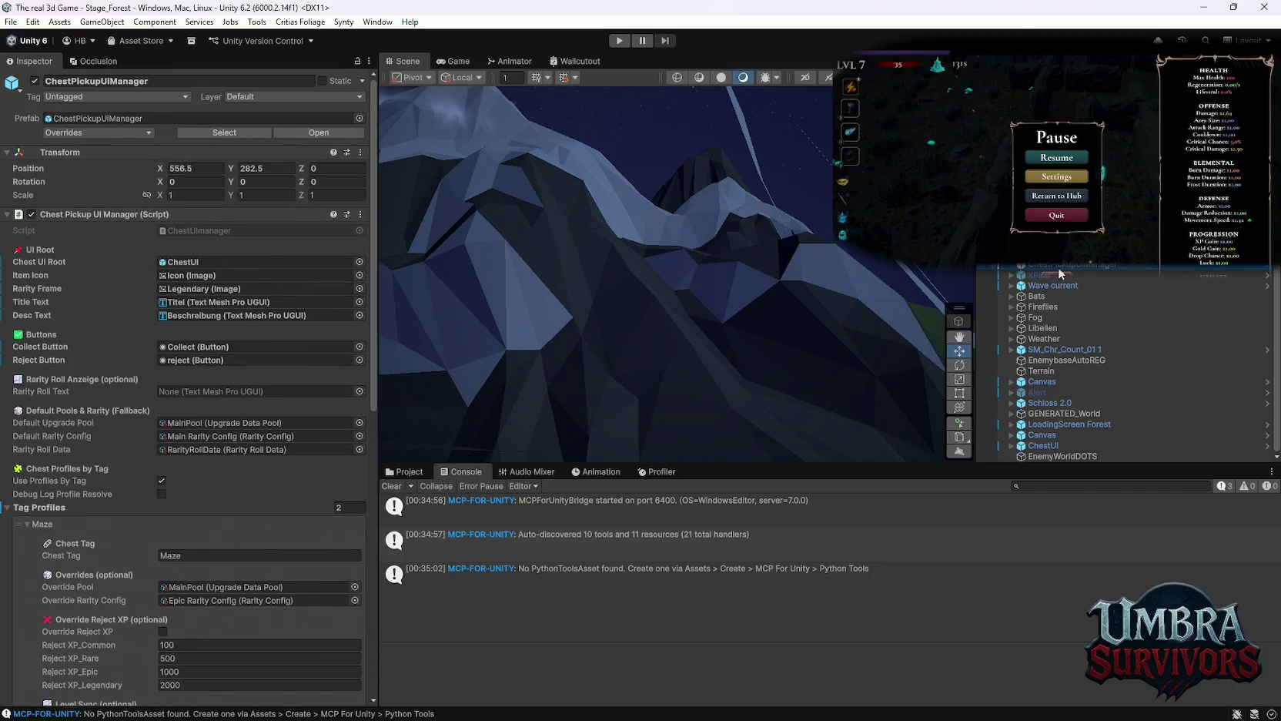
{"action": "scroll", "coordinate": [1091, 391], "scroll_direction": "up", "scroll_amount": 1}
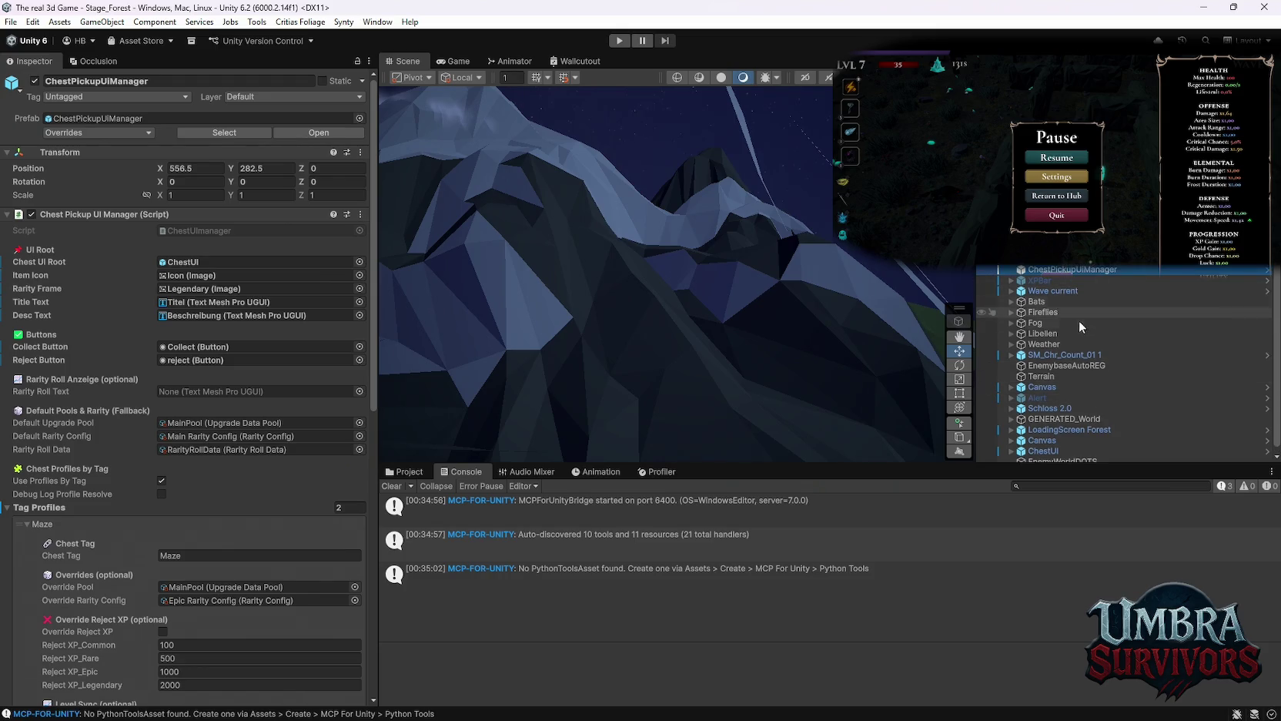
{"action": "scroll", "coordinate": [1072, 362], "scroll_direction": "down", "scroll_amount": 1}
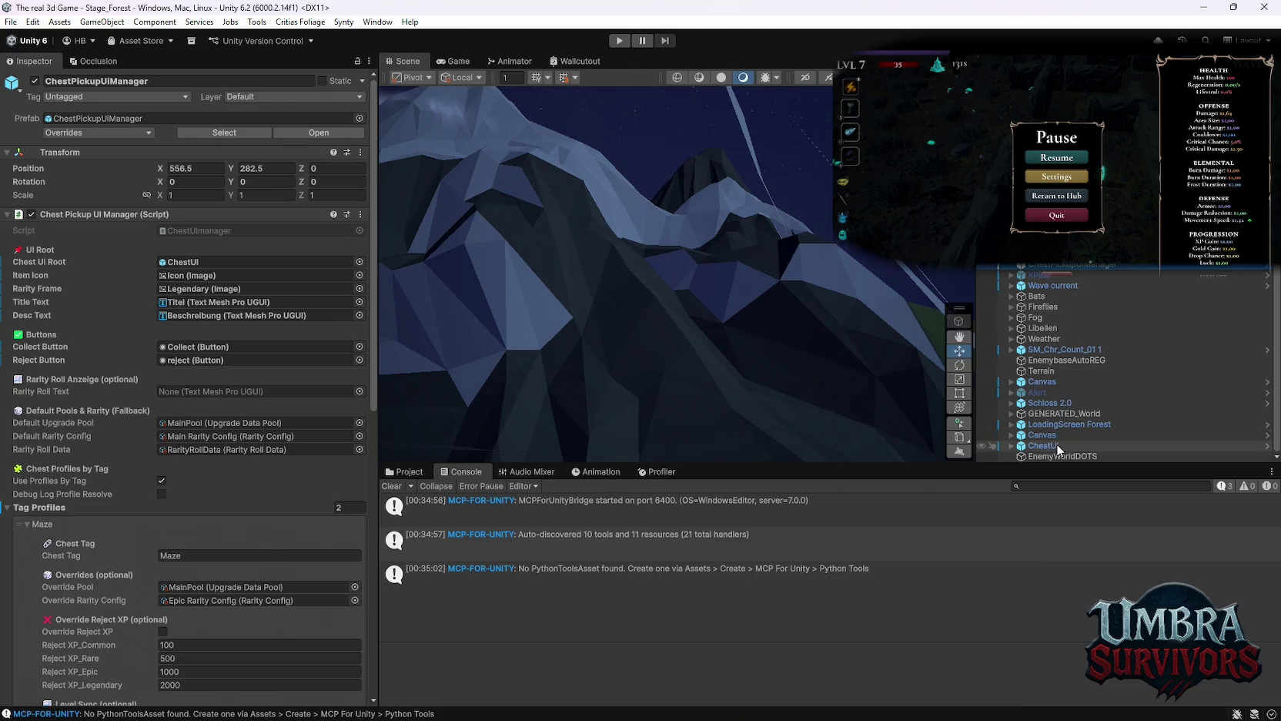
{"action": "scroll", "coordinate": [1059, 292], "scroll_direction": "up", "scroll_amount": 1}
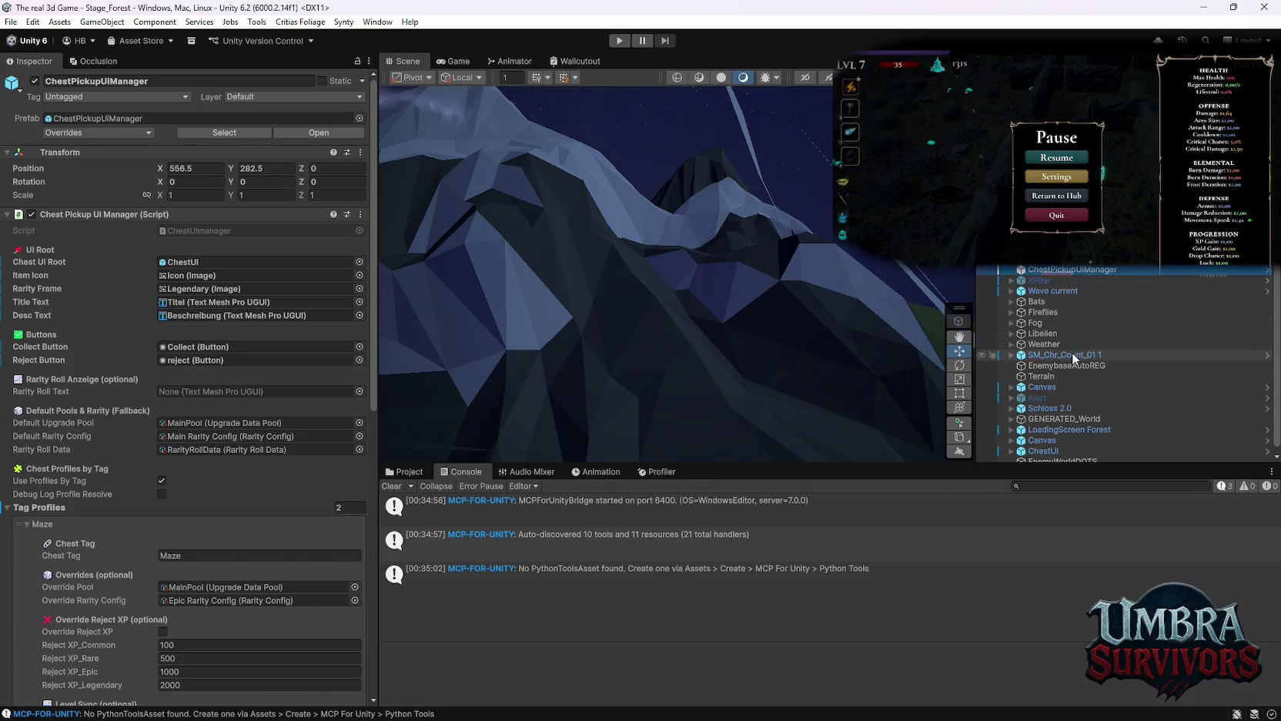
{"action": "left_click", "coordinate": [1038, 452]}
Clear ChestUI's Buttons Group Rect reference to None in the Chest Pickup UI Animator.
{"action": "left_click", "coordinate": [1012, 451]}
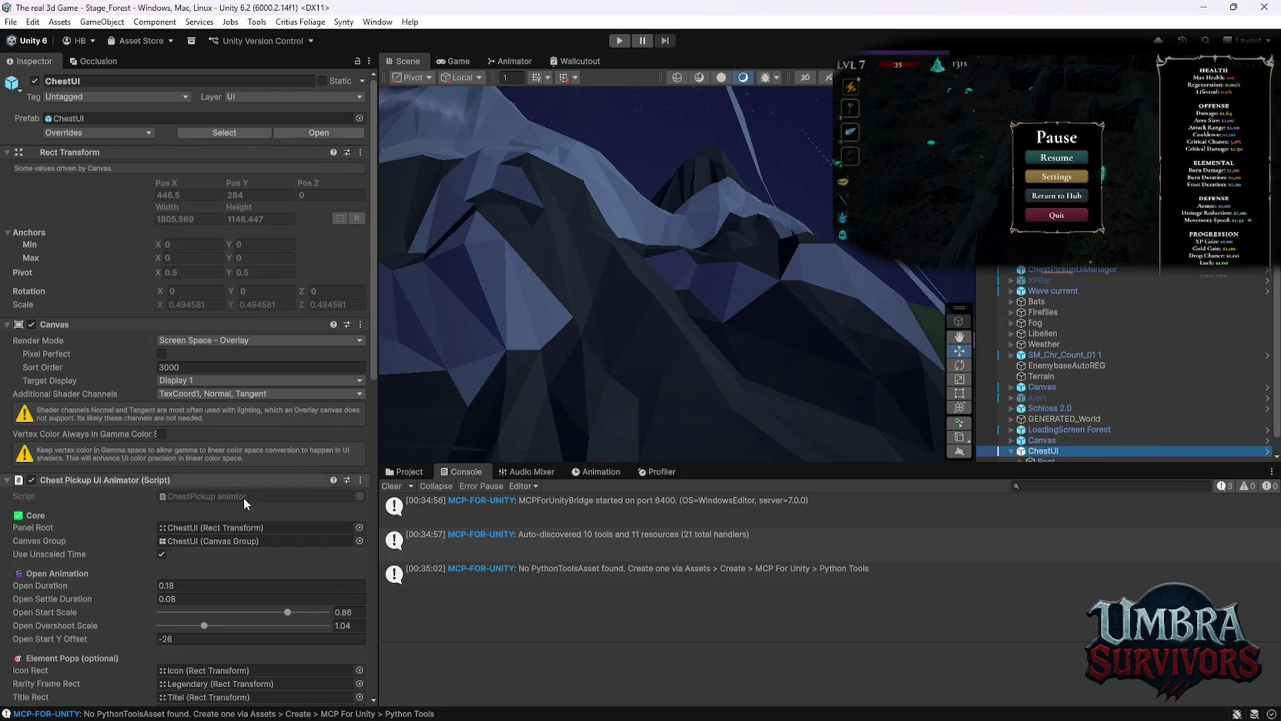
{"action": "scroll", "coordinate": [270, 523], "scroll_direction": "down", "scroll_amount": 6}
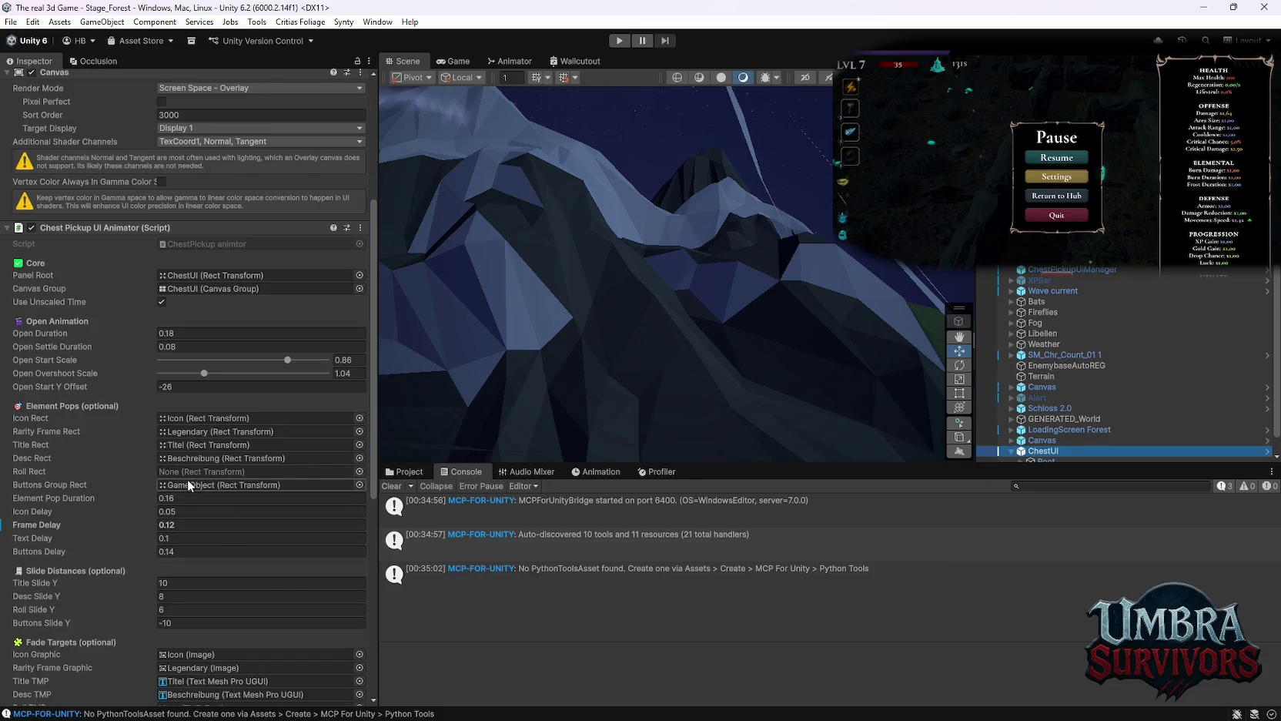
{"action": "left_click", "coordinate": [187, 483]}
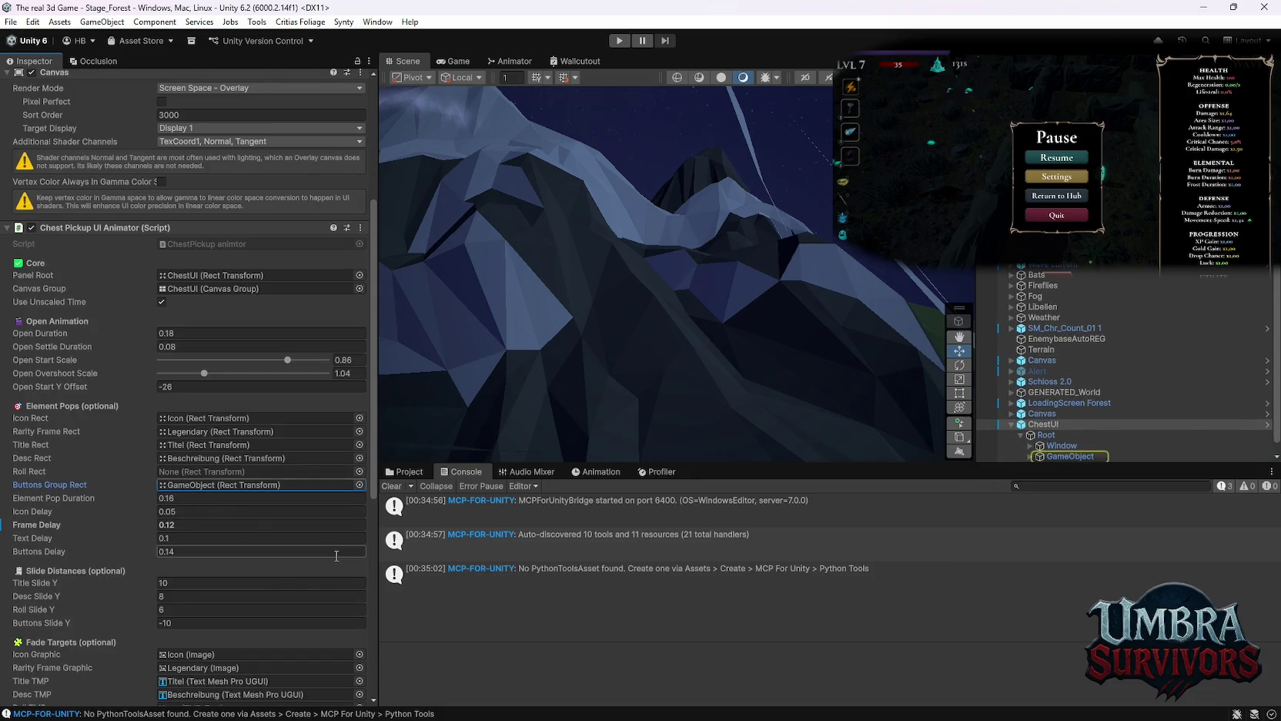
{"action": "key", "text": "Delete"}
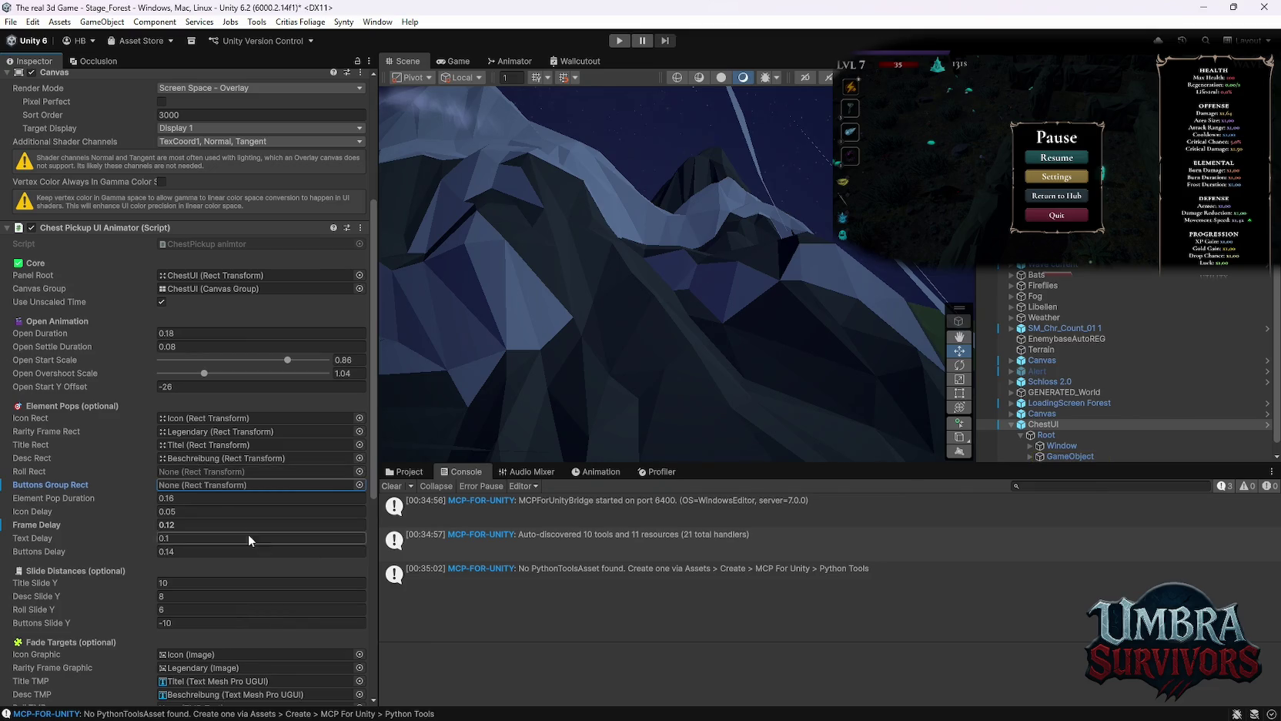
{"action": "scroll", "coordinate": [255, 514], "scroll_direction": "down", "scroll_amount": 5}
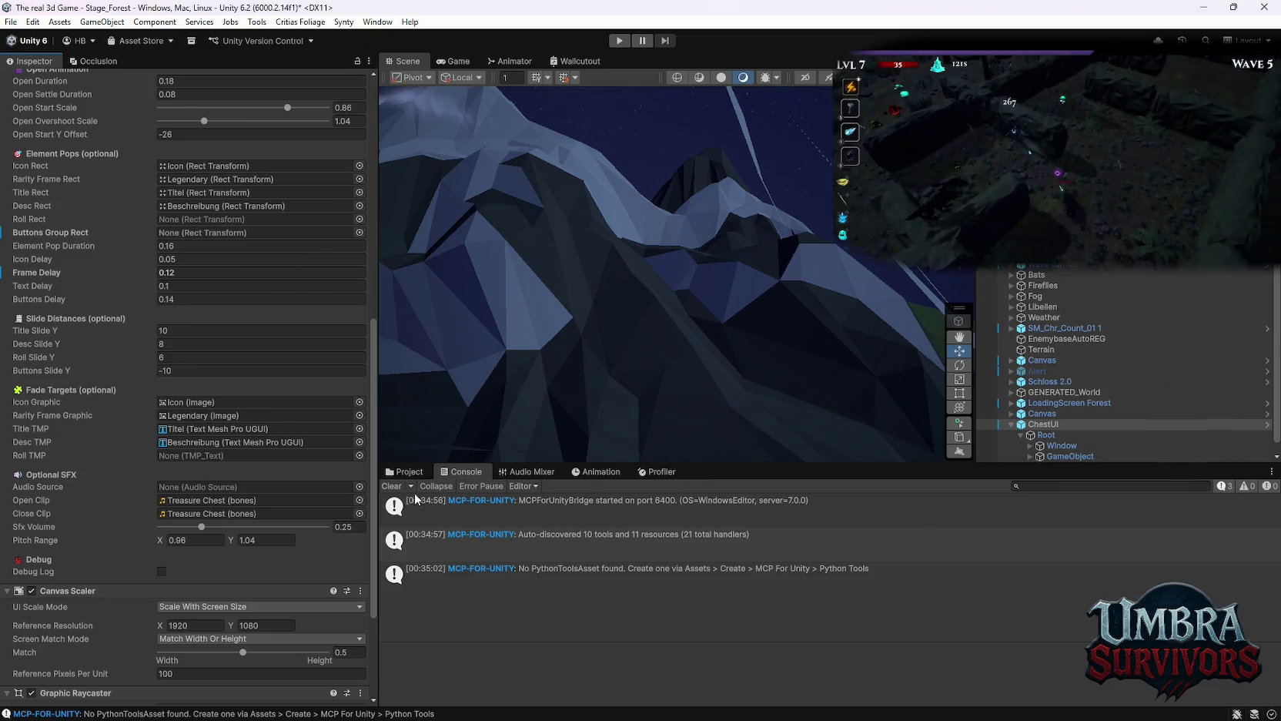
{"action": "left_click", "coordinate": [406, 473]}
Search 'mjolni', open the Mjolnier folder and inspect the AOE ZAp prefab's sound settings.
{"action": "left_click", "coordinate": [994, 486]}
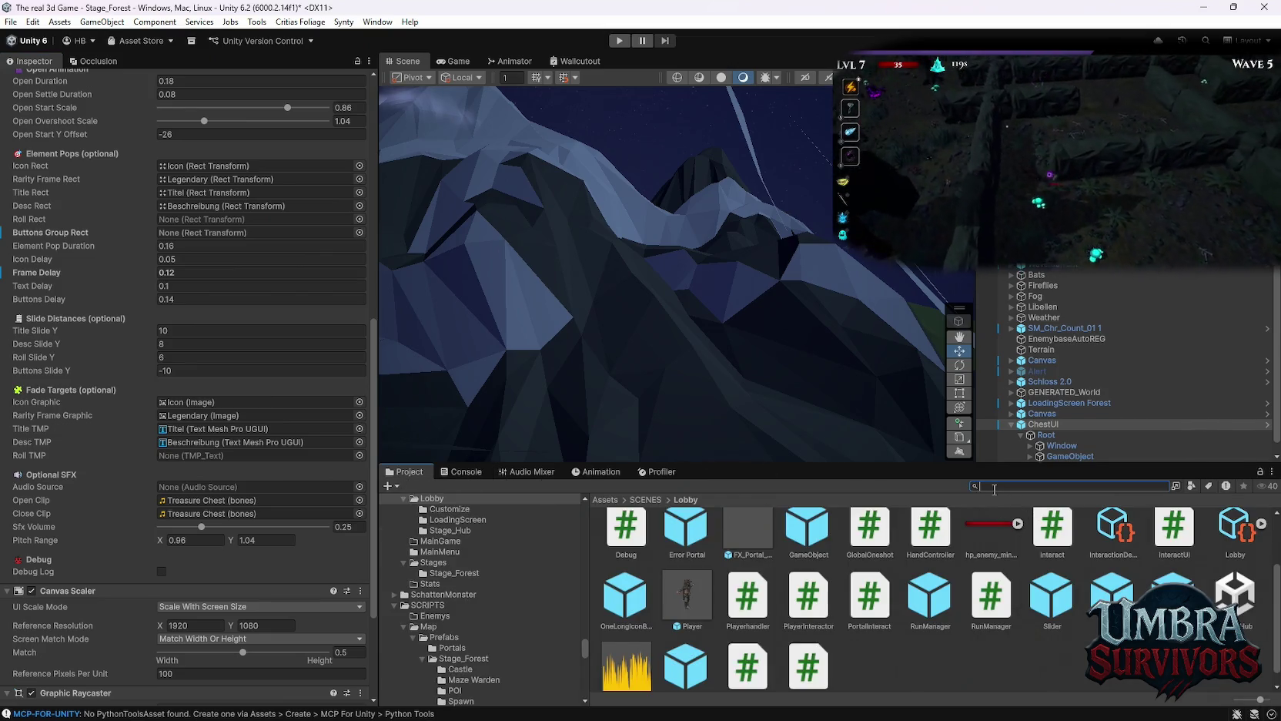
{"action": "type", "text": "mjolni"}
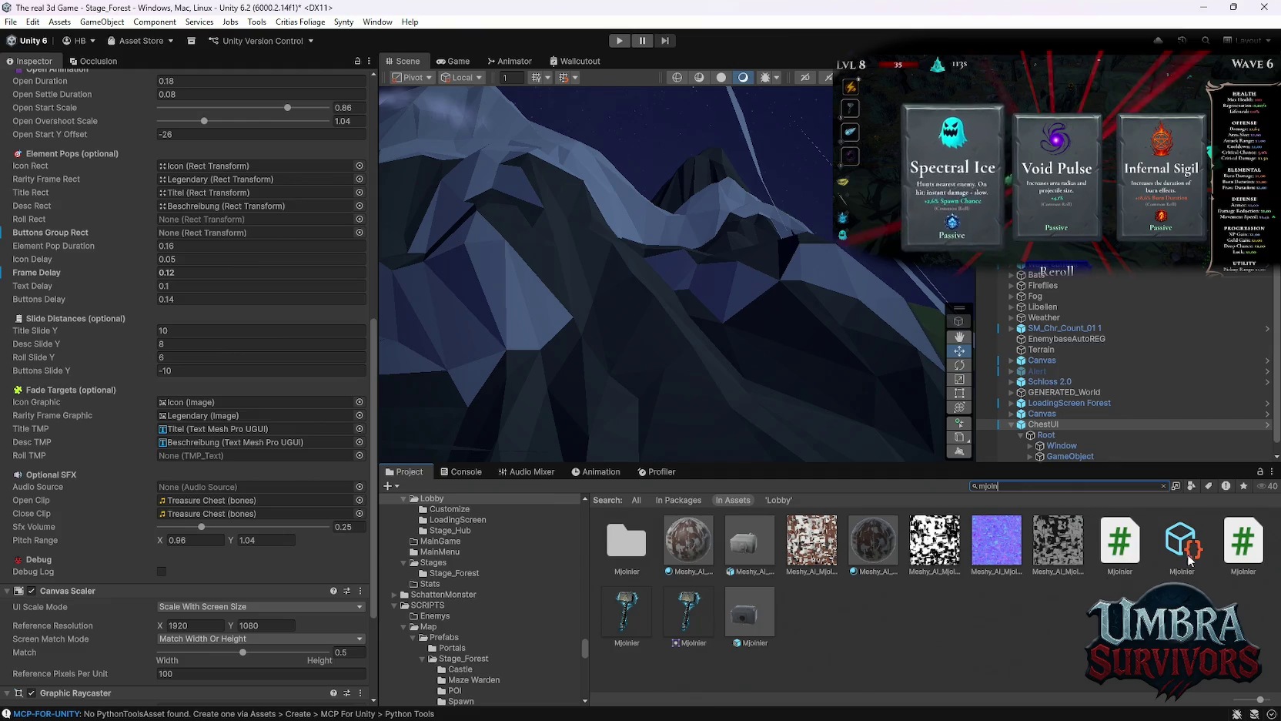
{"action": "double_click", "coordinate": [628, 543]}
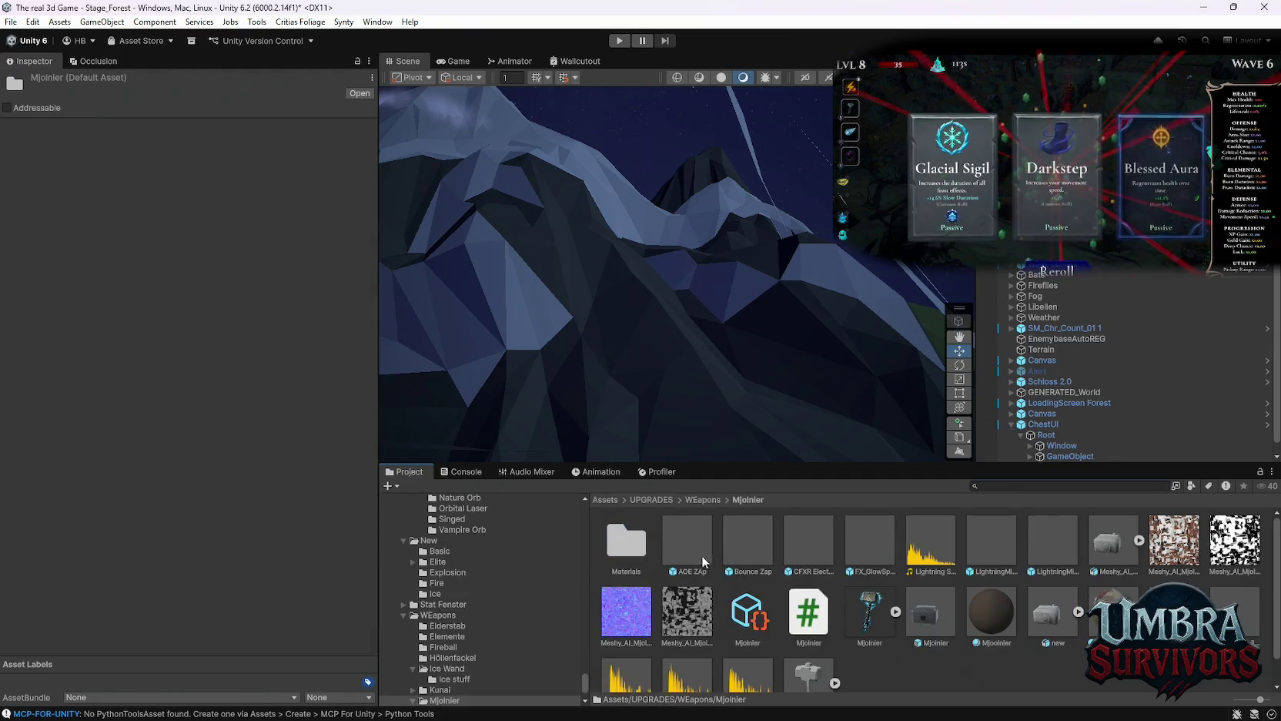
{"action": "left_click", "coordinate": [683, 536]}
{"action": "scroll", "coordinate": [200, 333], "scroll_direction": "down", "scroll_amount": 15}
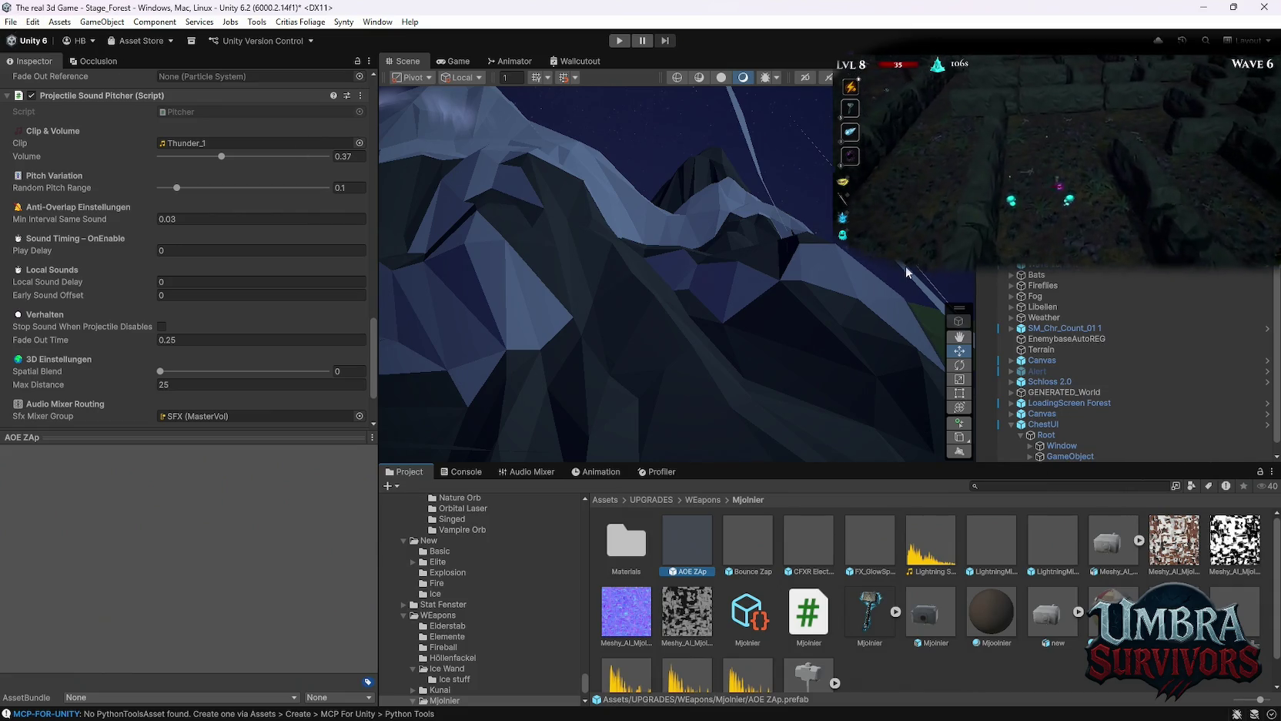
{"action": "scroll", "coordinate": [1135, 337], "scroll_direction": "down", "scroll_amount": 1}
{"action": "left_click", "coordinate": [11, 21]}
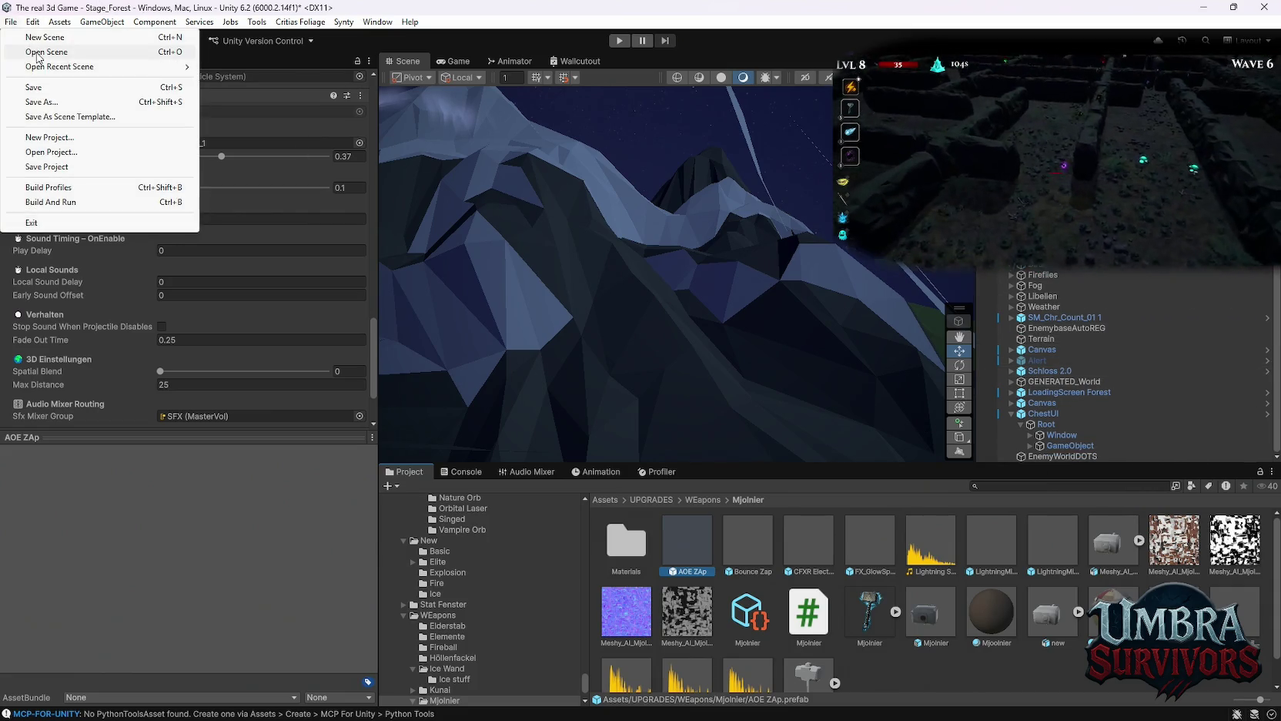
Open the recent Stage_Hub scene, saving the Stage_Forest changes first.
{"action": "mouse_move", "coordinate": [117, 68]}
{"action": "left_click", "coordinate": [261, 83]}
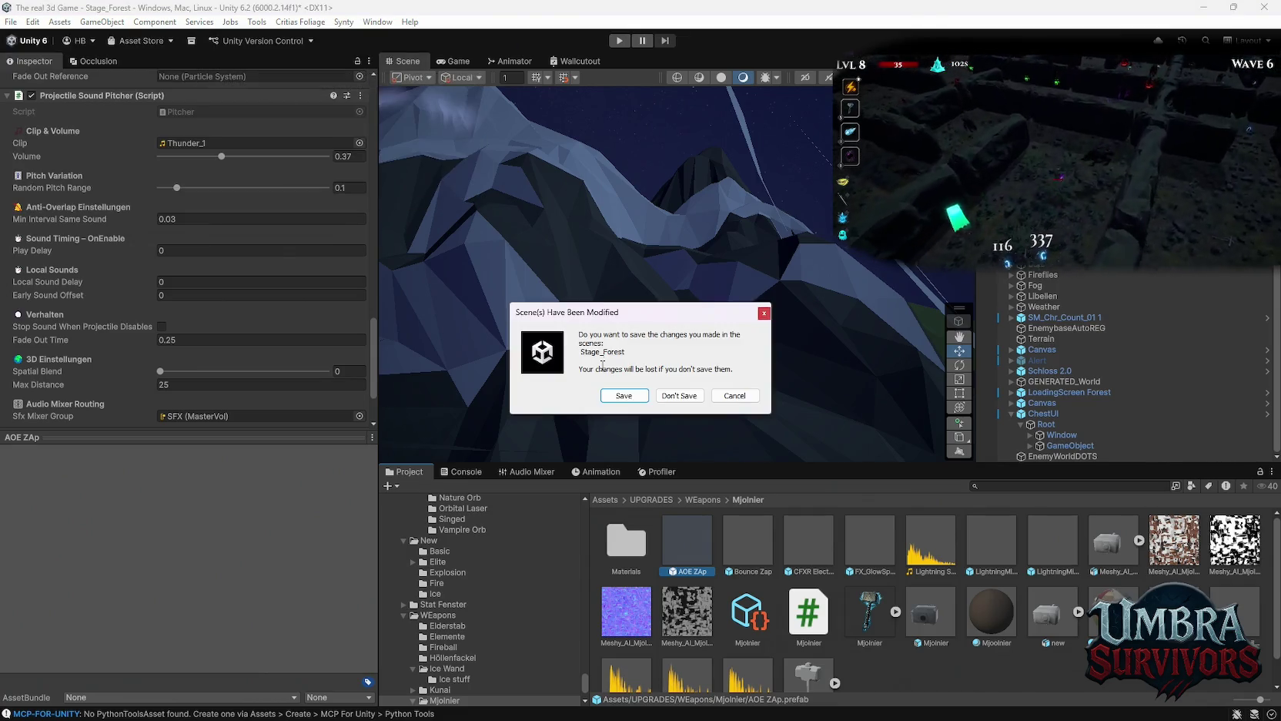
{"action": "left_click", "coordinate": [620, 395]}
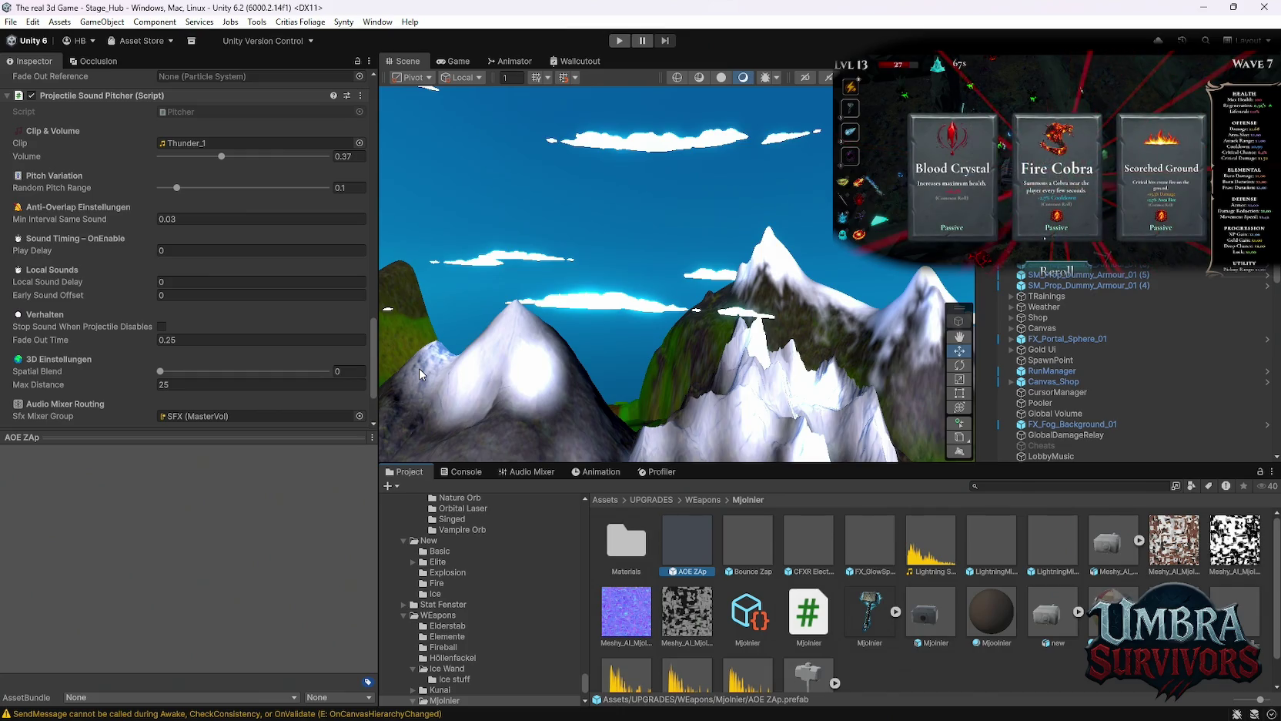
Frame the forest village in the Scene view and run Stage_Hub in Play mode.
{"action": "mouse_move", "coordinate": [418, 368]}
{"action": "left_mouse_down"}
{"action": "mouse_move", "coordinate": [728, 323]}
{"action": "mouse_move", "coordinate": [764, 120]}
{"action": "mouse_move", "coordinate": [693, 203]}
{"action": "mouse_move", "coordinate": [514, 313]}
{"action": "mouse_move", "coordinate": [641, 329]}
{"action": "left_mouse_up"}
{"action": "scroll", "coordinate": [641, 328], "scroll_direction": "up", "scroll_amount": 5}
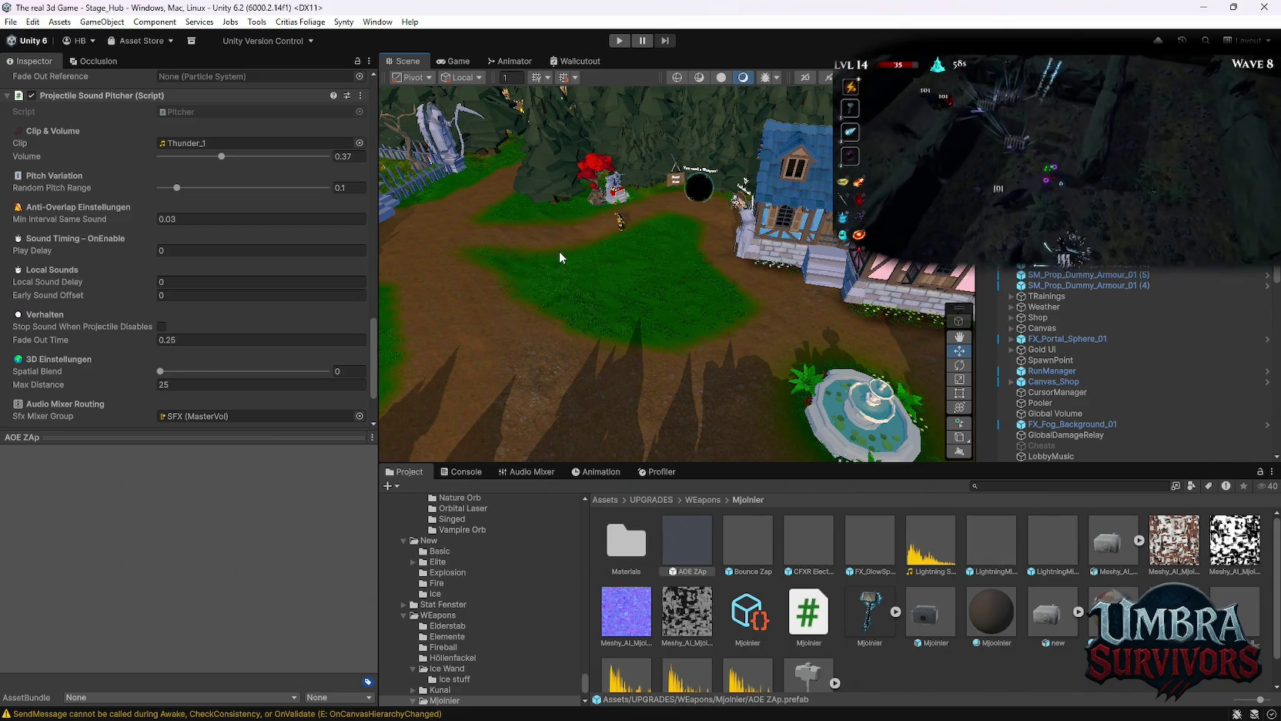
{"action": "left_click_drag", "start_coordinate": [630, 256], "coordinate": [662, 267]}
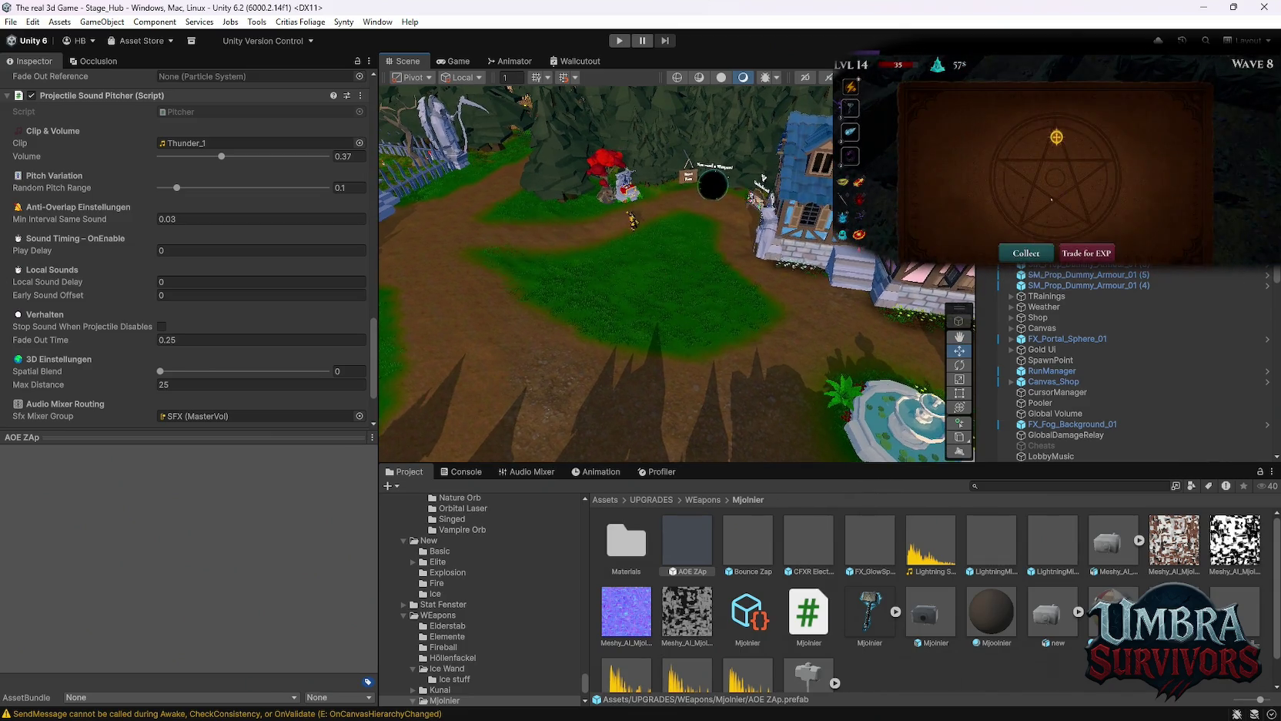
{"action": "left_click", "coordinate": [619, 40]}
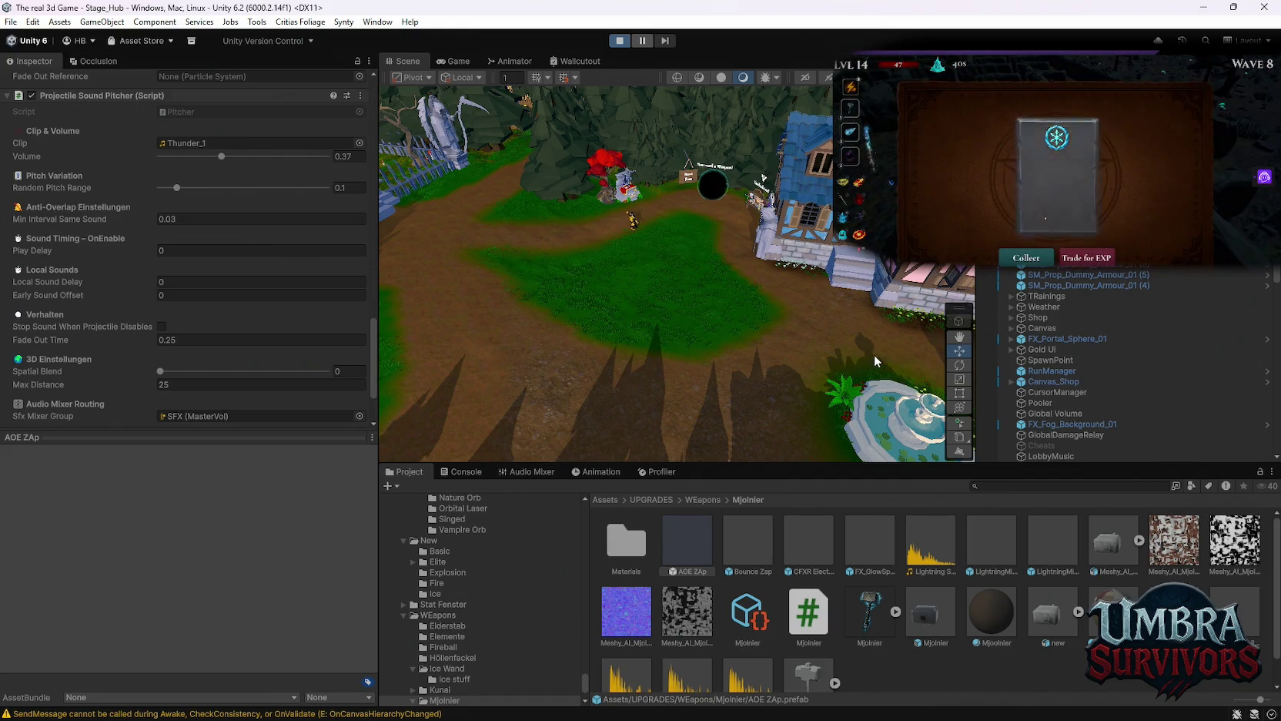
Walk the goblin into the weapon shop, back out, and through the Start Run portal.
{"action": "key", "text": "alt+Tab"}
{"action": "left_click", "coordinate": [368, 383]}
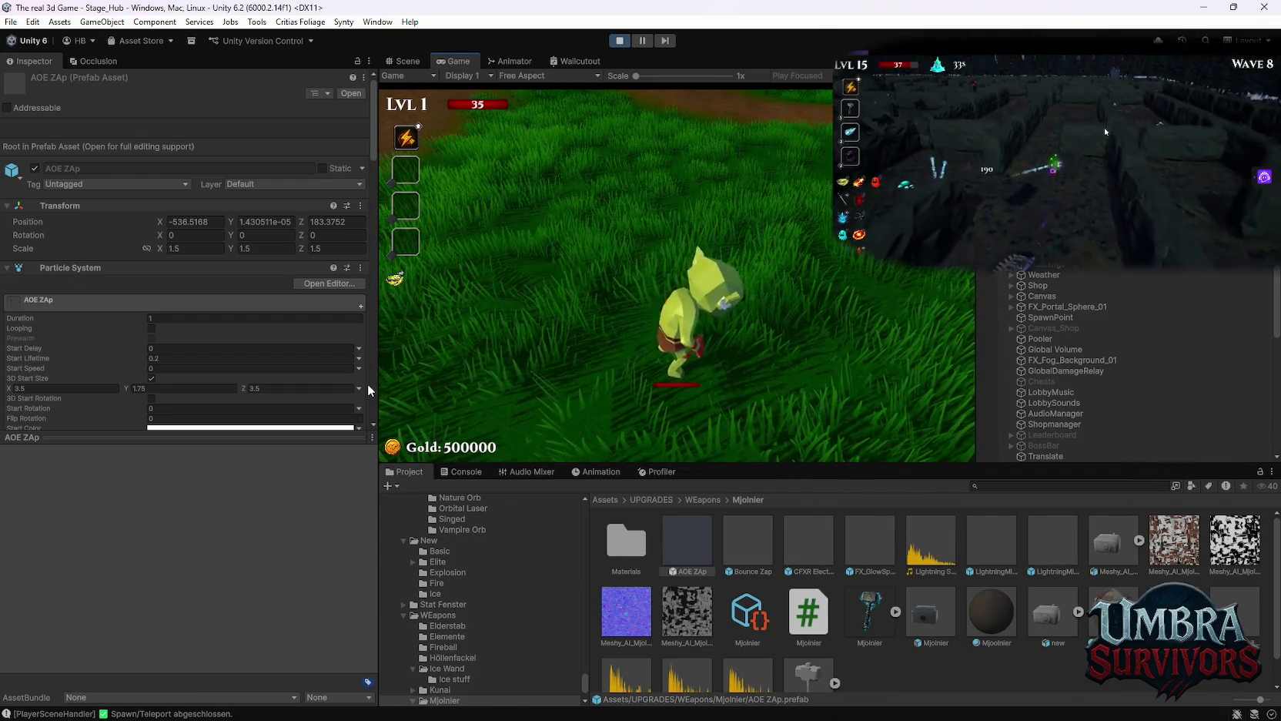
{"action": "key", "text": "w"}
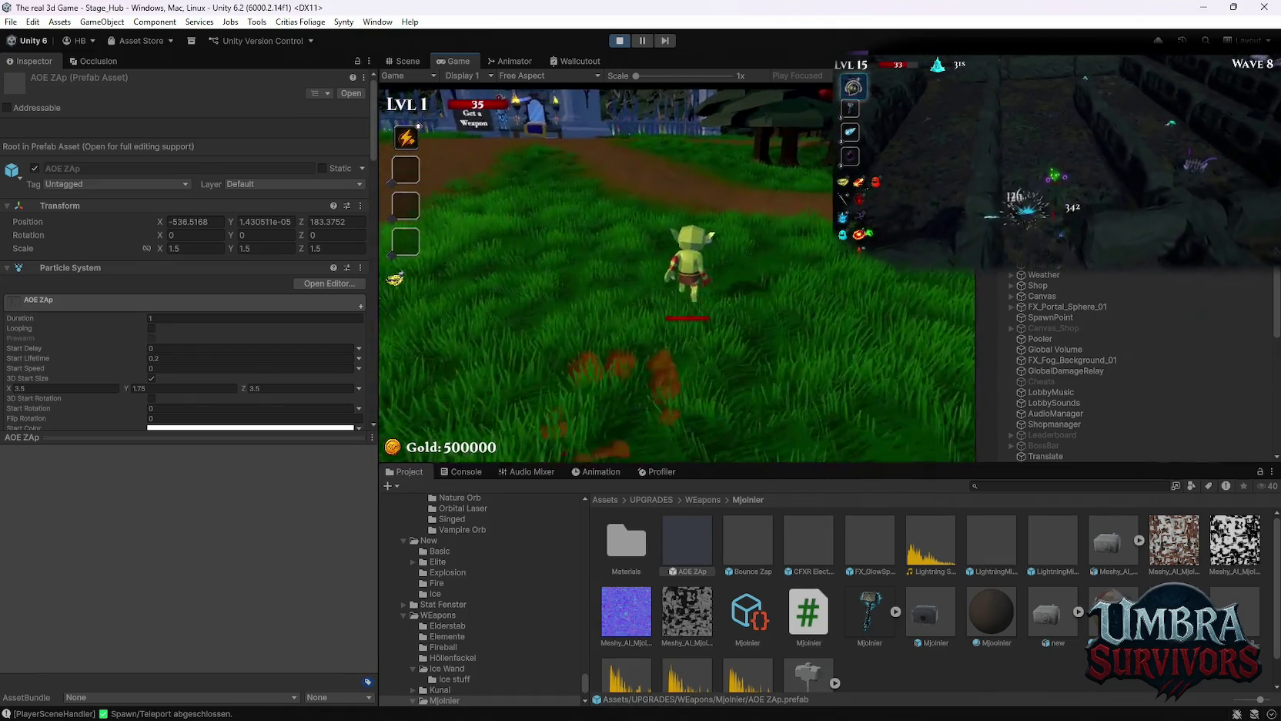
{"action": "key", "text": "w"}
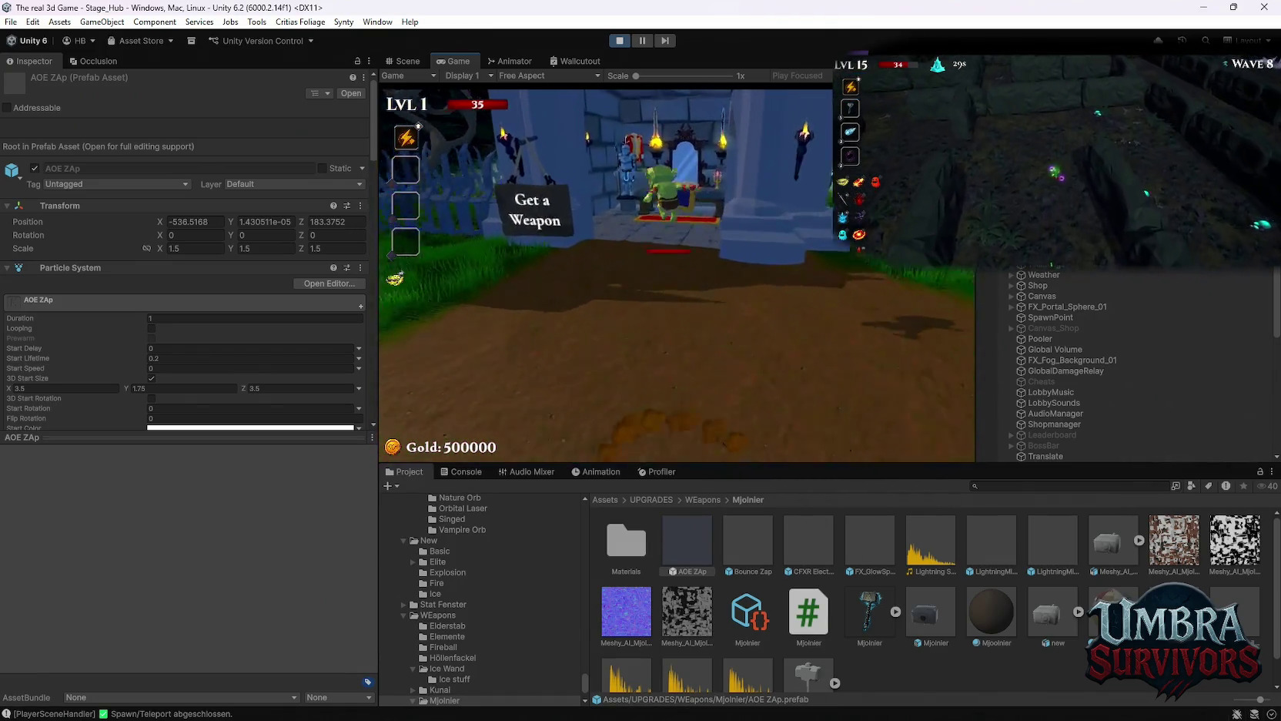
{"action": "key", "text": "s"}
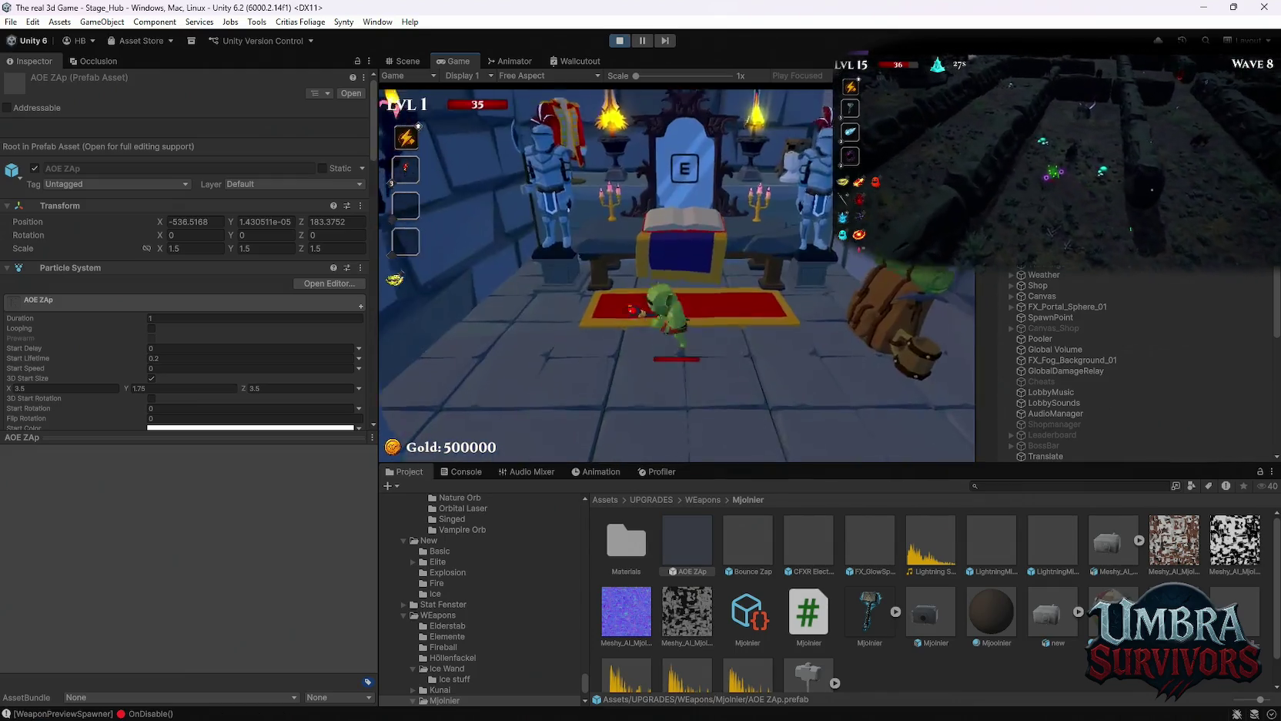
{"action": "key", "text": "w"}
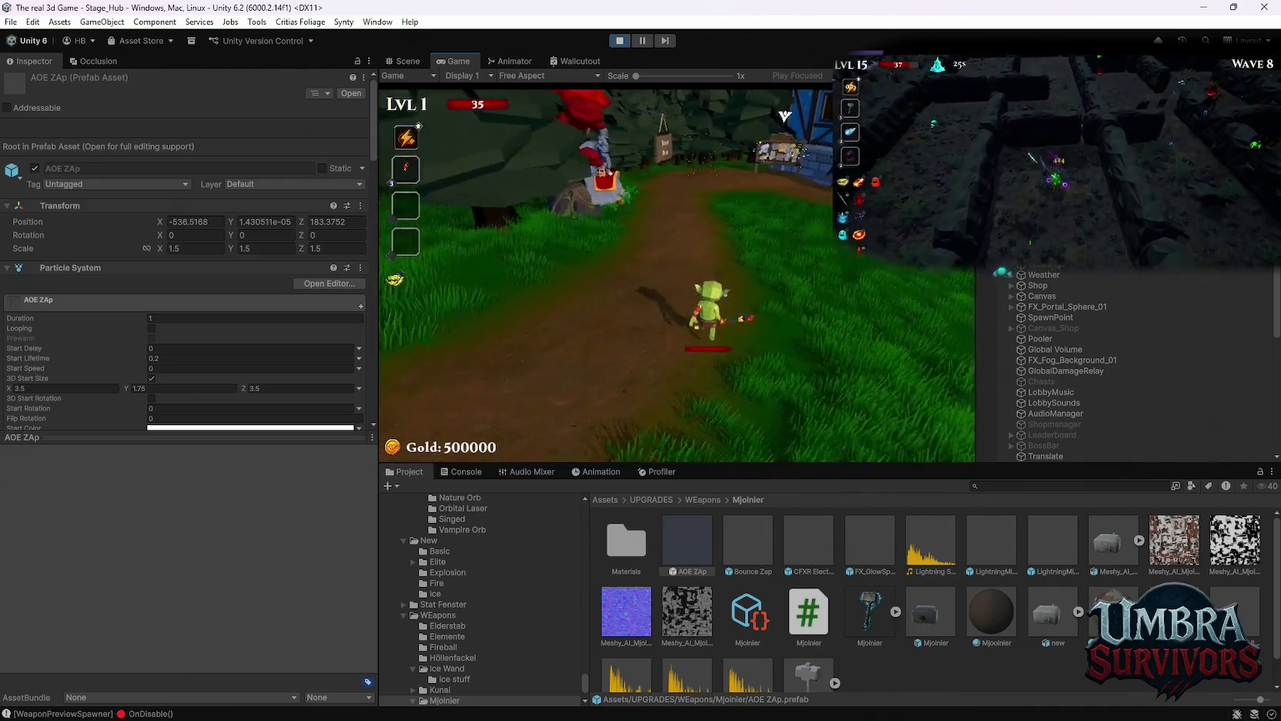
{"action": "key", "text": "e"}
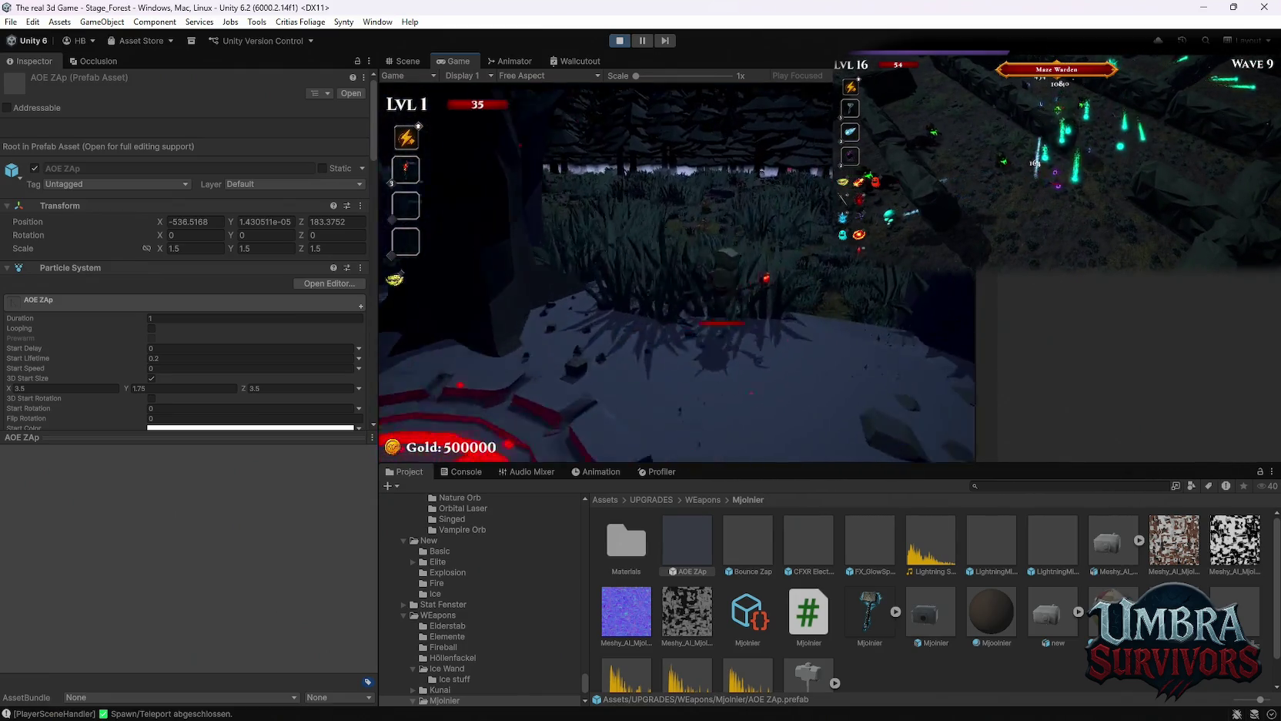
Run the goblin through the forest while it auto-attacks enemies, then pause with Escape.
{"action": "key", "text": "w"}
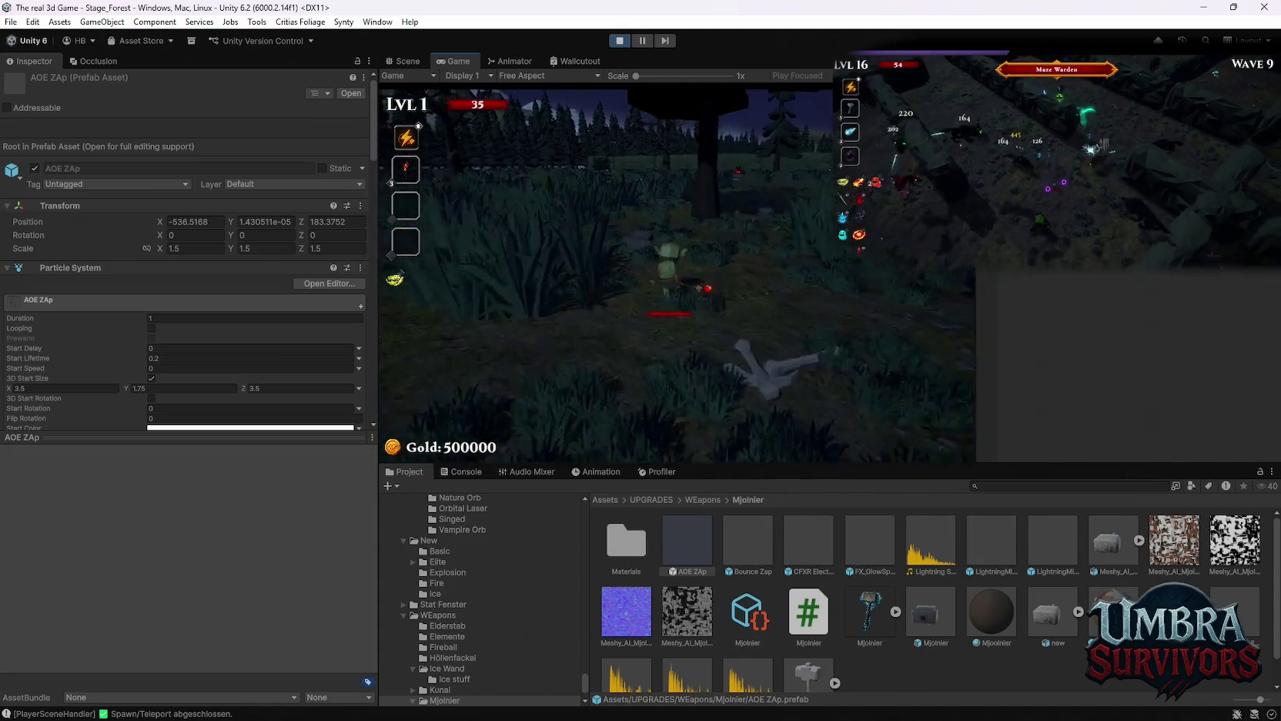
{"action": "key", "text": "w"}
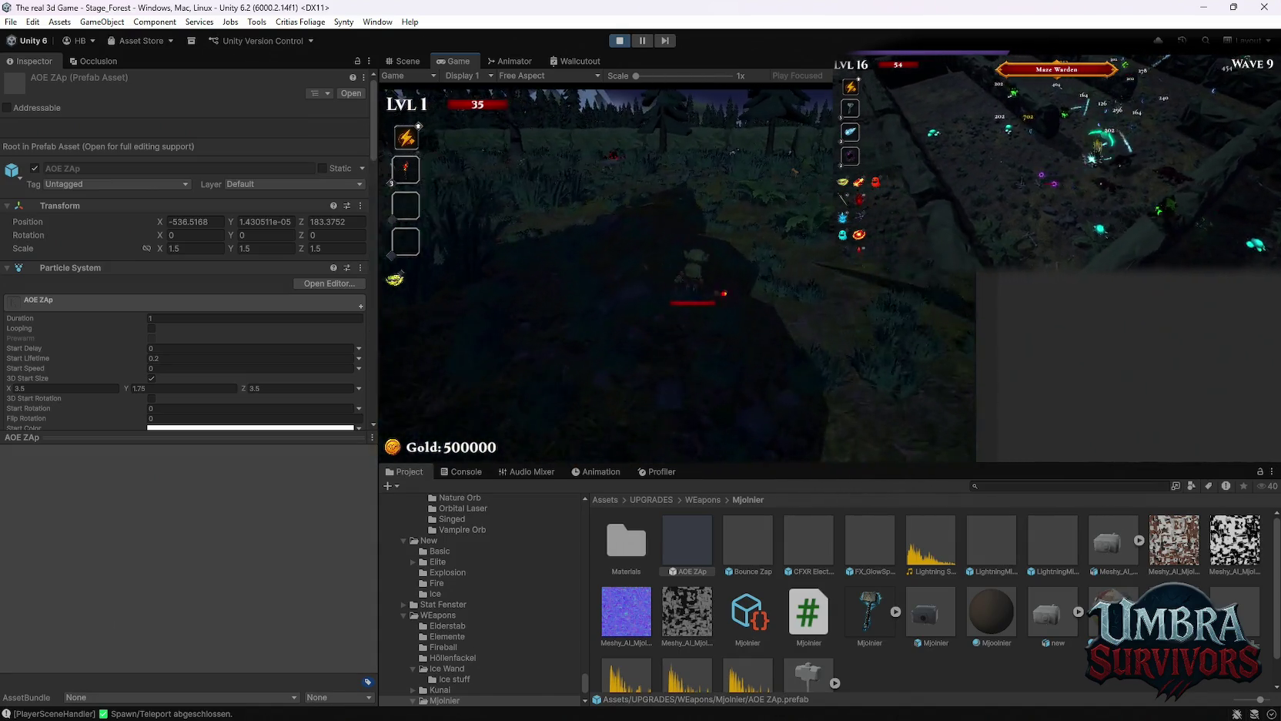
{"action": "key", "text": "w"}
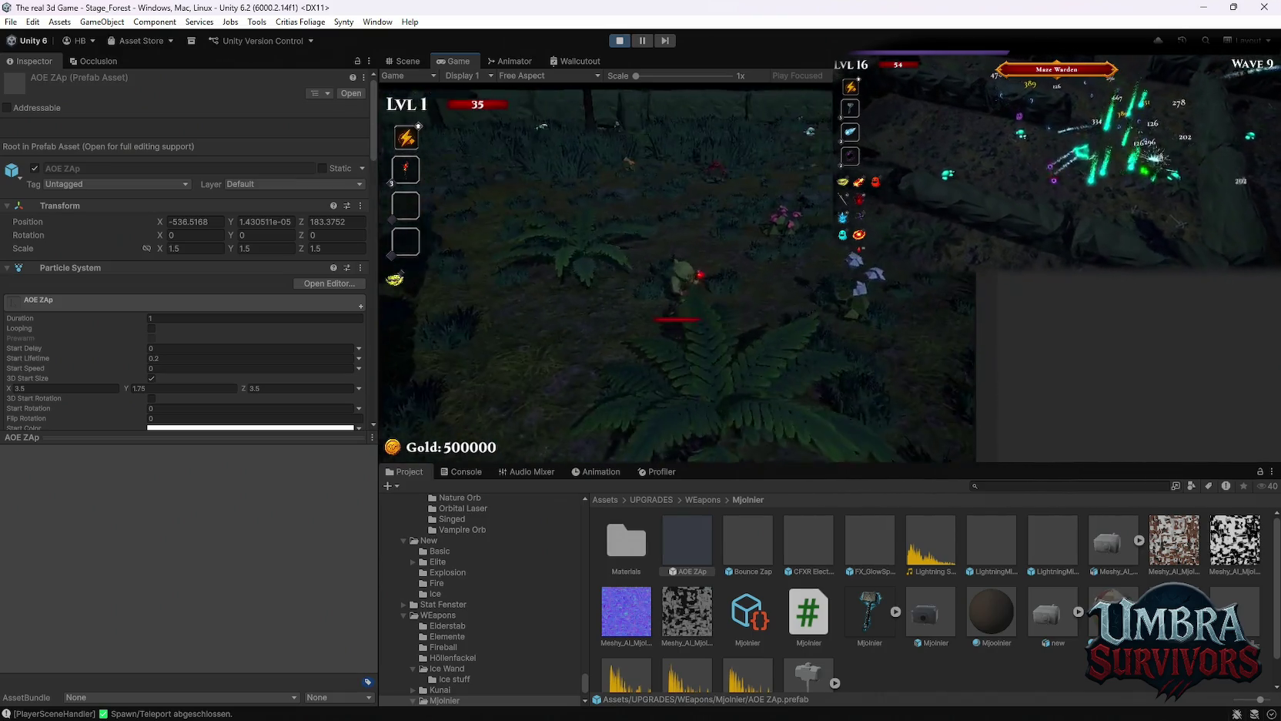
{"action": "key", "text": "w"}
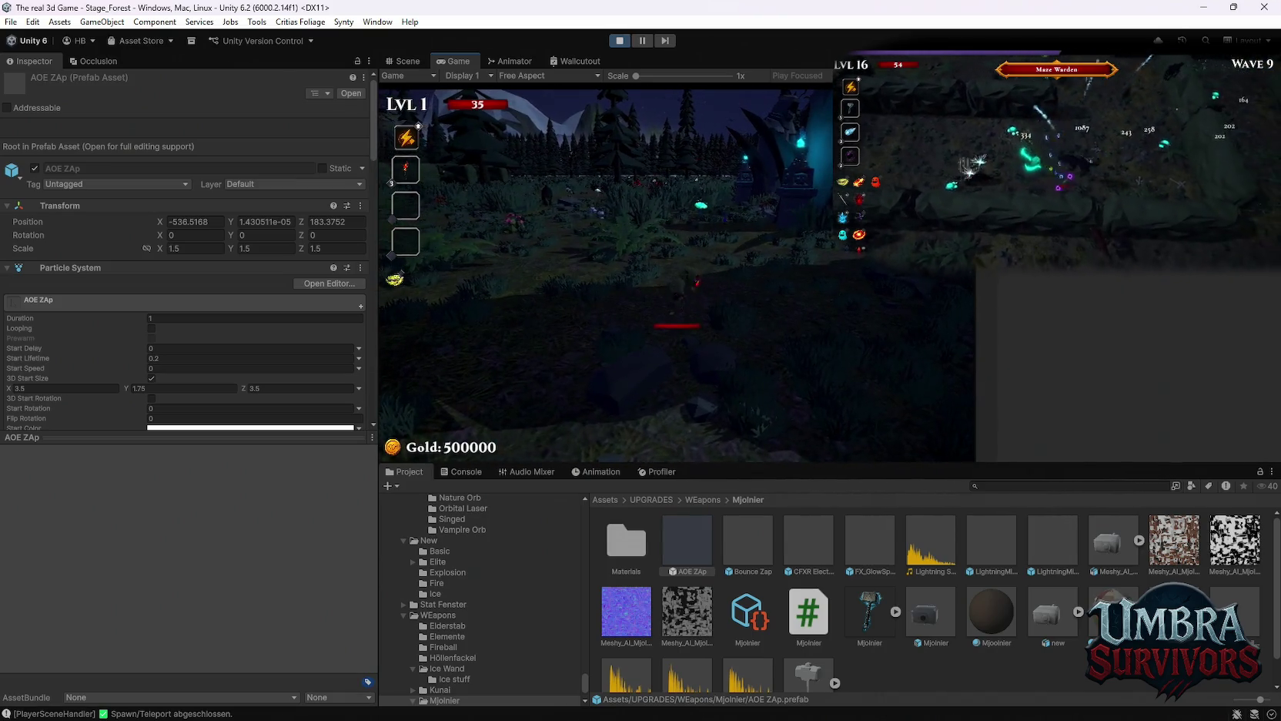
{"action": "key", "text": "w"}
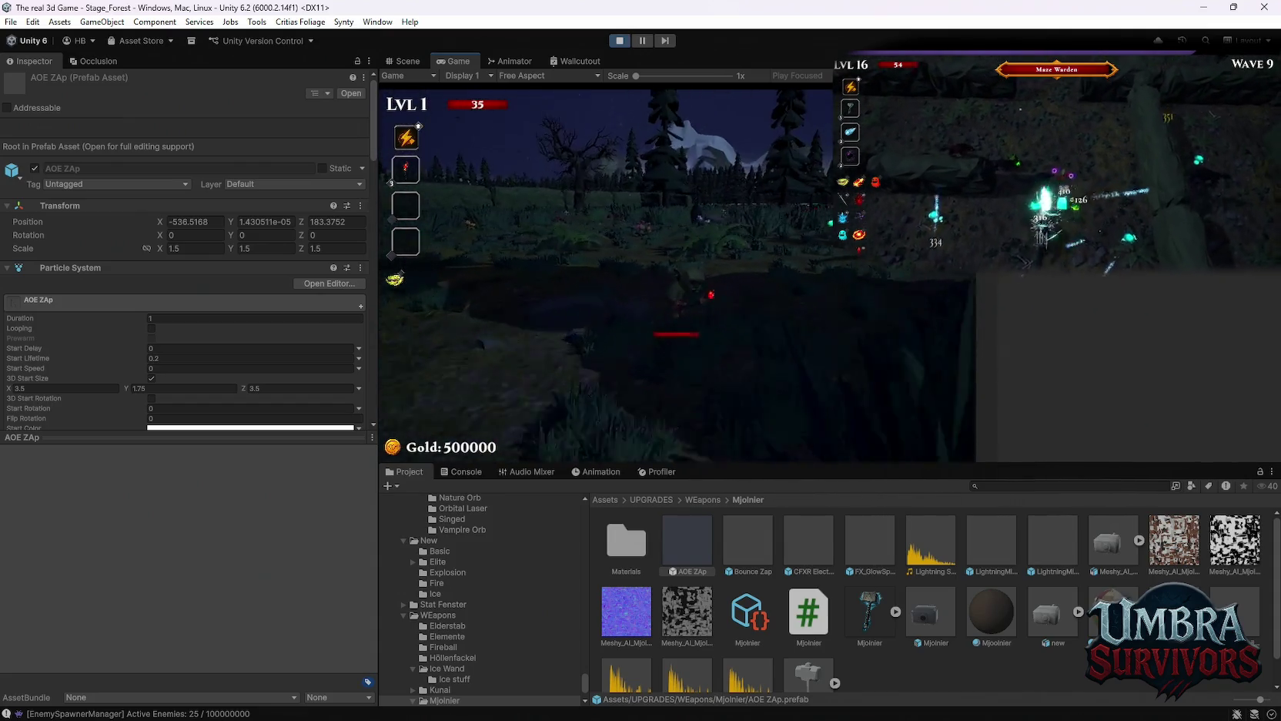
{"action": "key", "text": "w"}
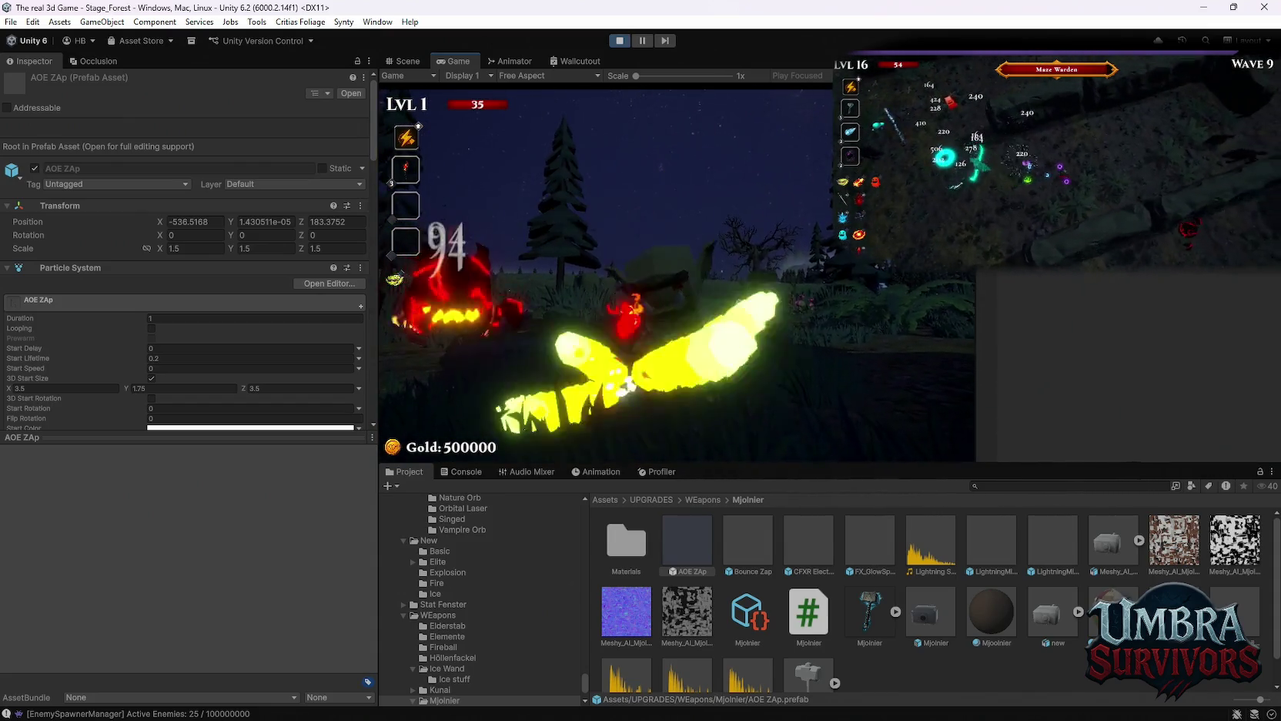
{"action": "key", "text": "w"}
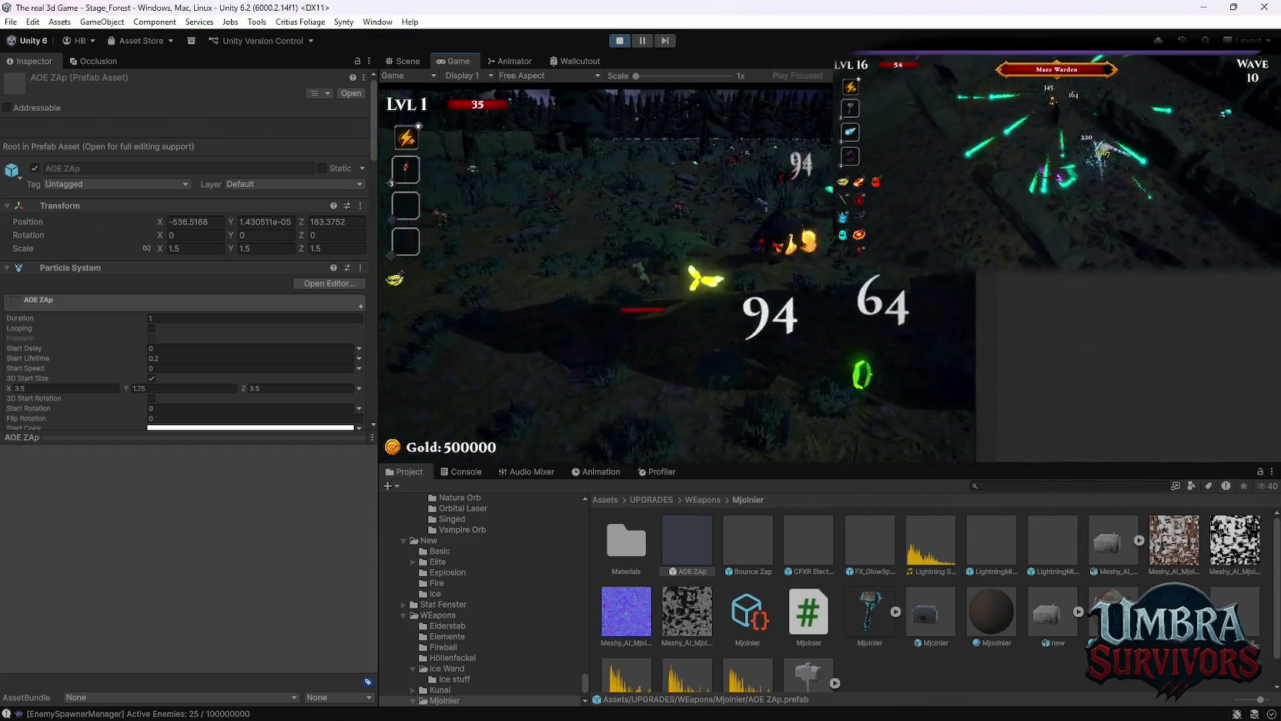
{"action": "key", "text": "Escape"}
{"action": "type", "text": "mimi"}
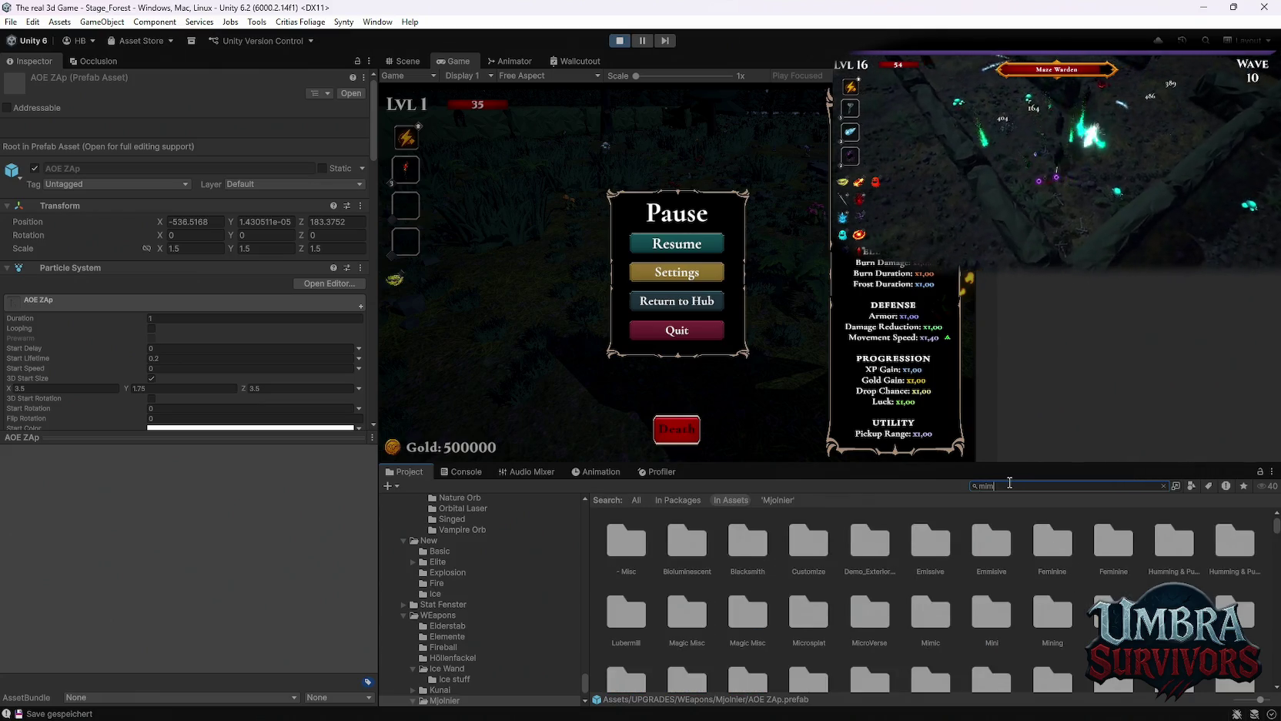
Find SM_Prop_Chest_03 under ItemDrops/Chest and drop a copy beside the goblin player.
{"action": "double_click", "coordinate": [618, 546]}
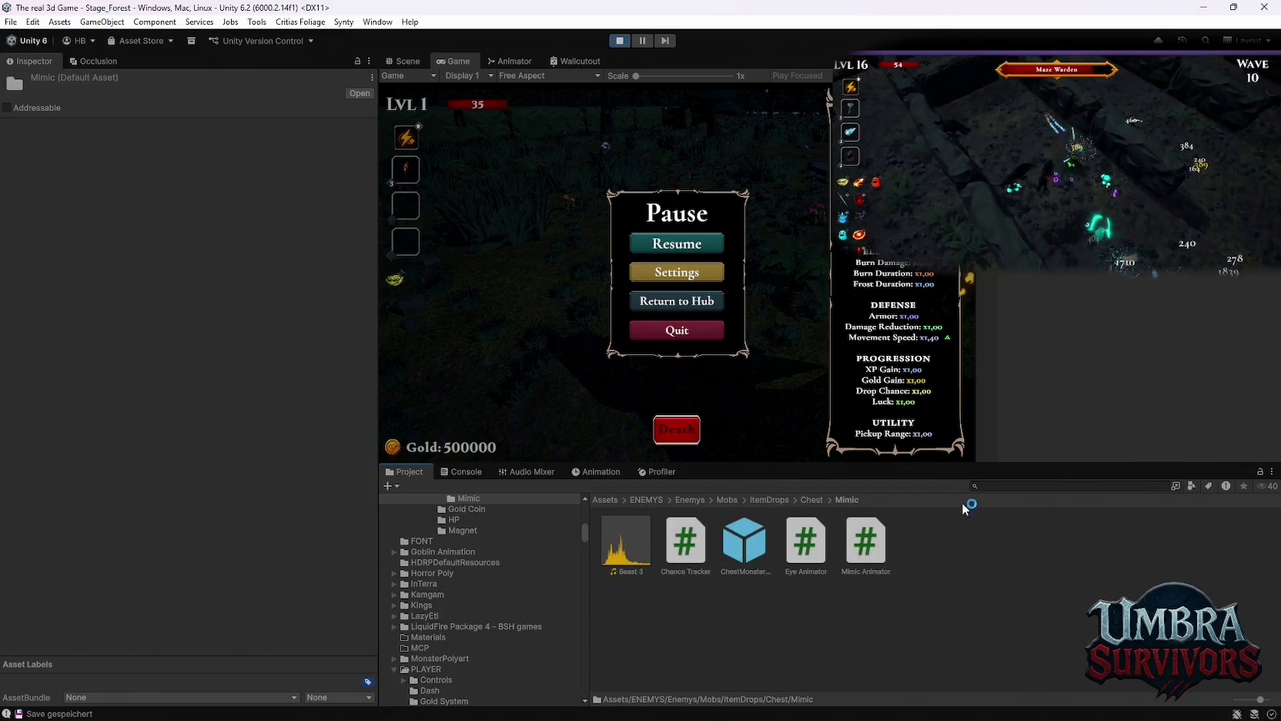
{"action": "type", "text": "chest"}
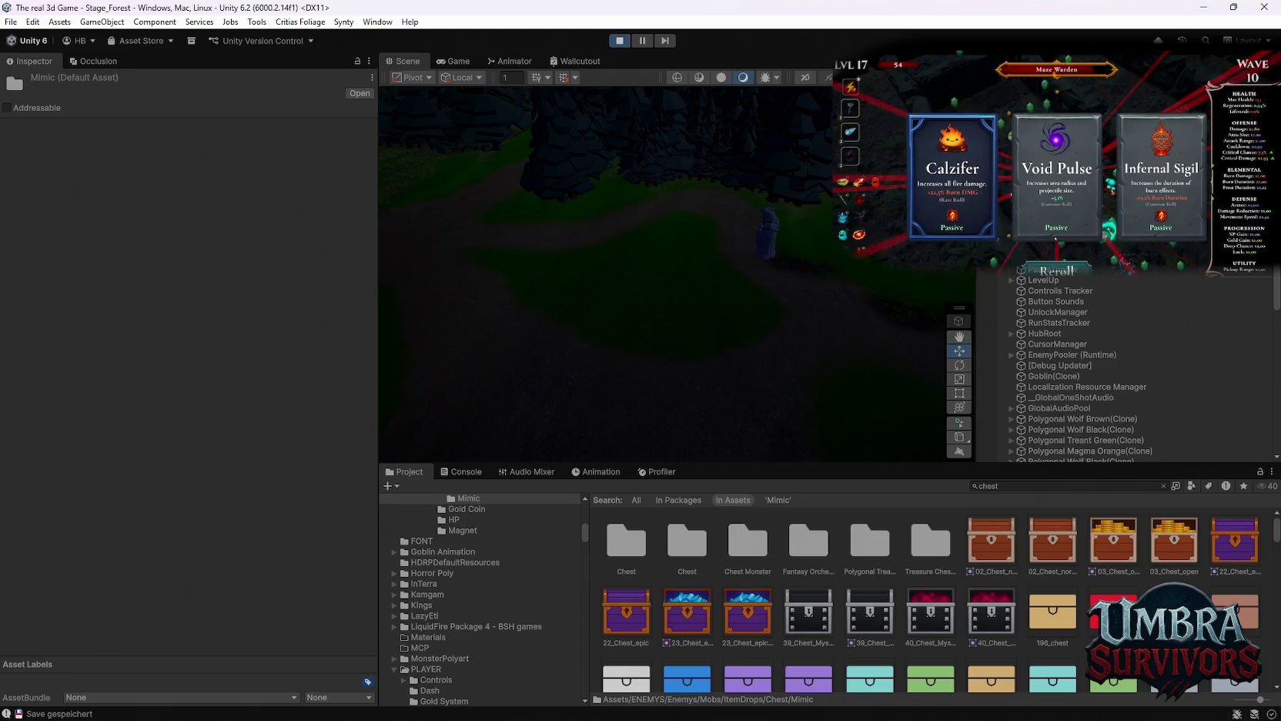
{"action": "left_click", "coordinate": [1057, 270]}
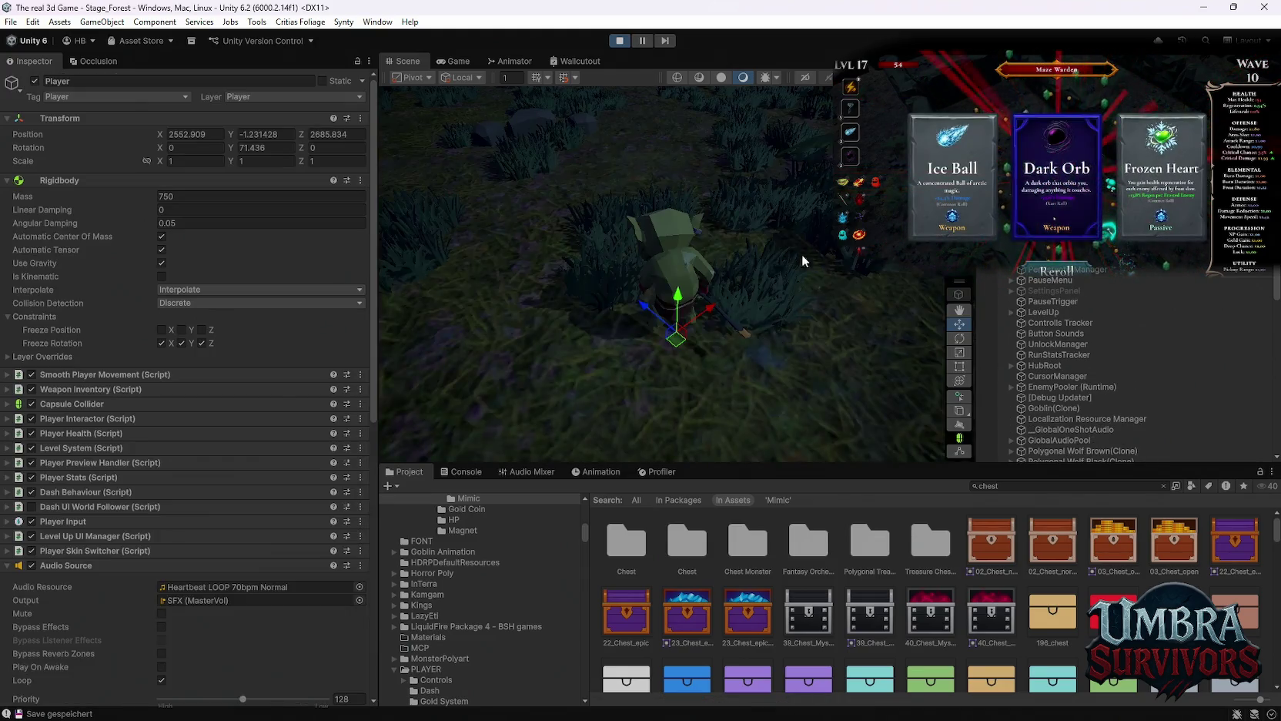
{"action": "scroll", "coordinate": [800, 574], "scroll_direction": "down", "scroll_amount": 3}
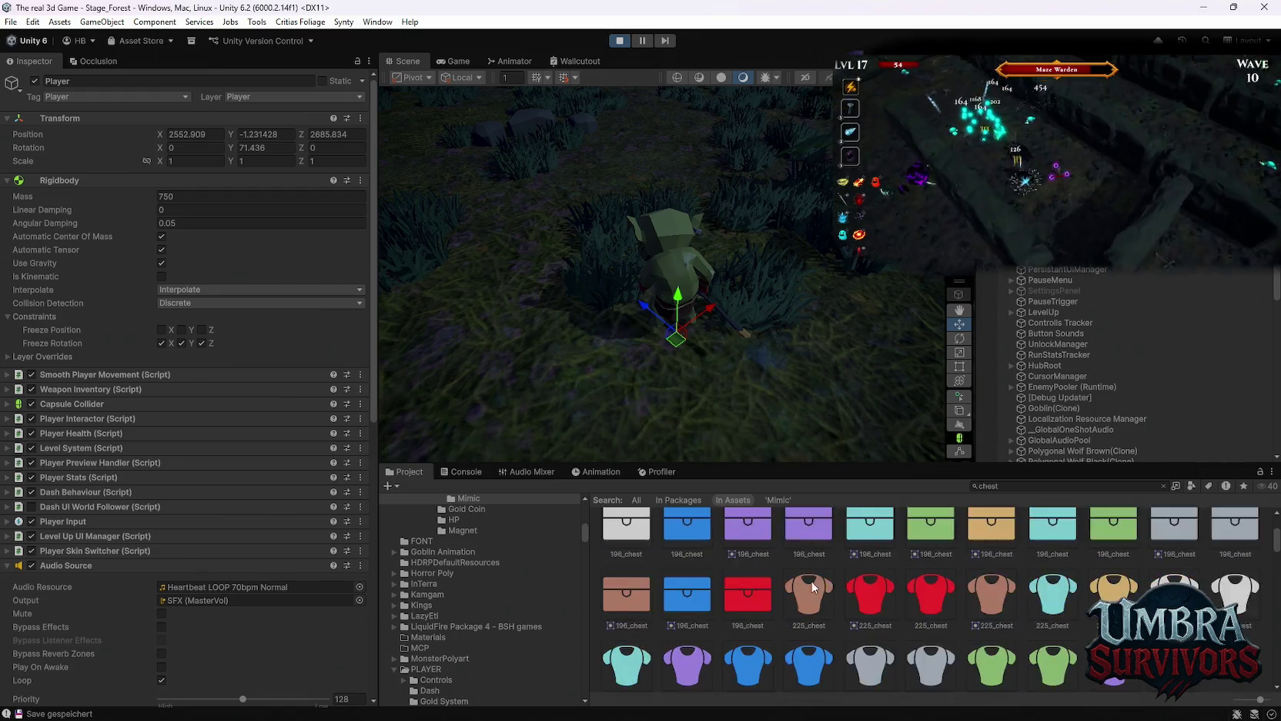
{"action": "scroll", "coordinate": [816, 583], "scroll_direction": "up", "scroll_amount": 3}
{"action": "double_click", "coordinate": [631, 545]}
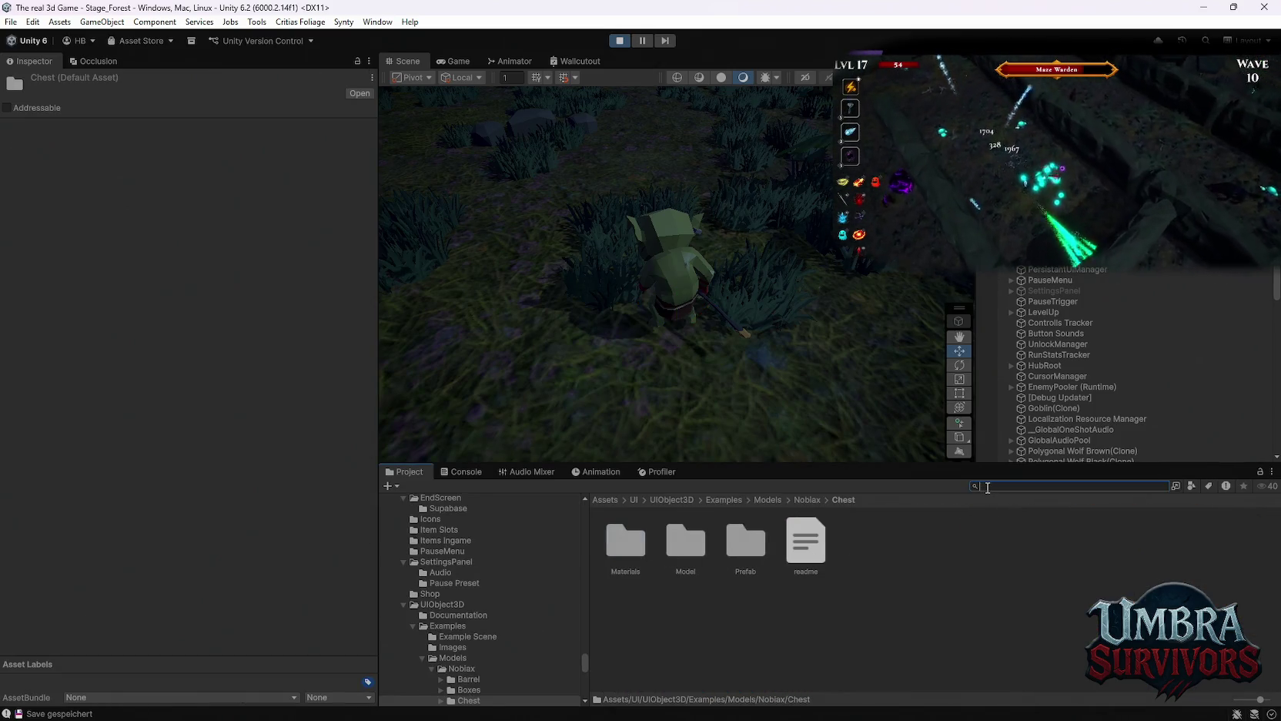
{"action": "type", "text": "chest"}
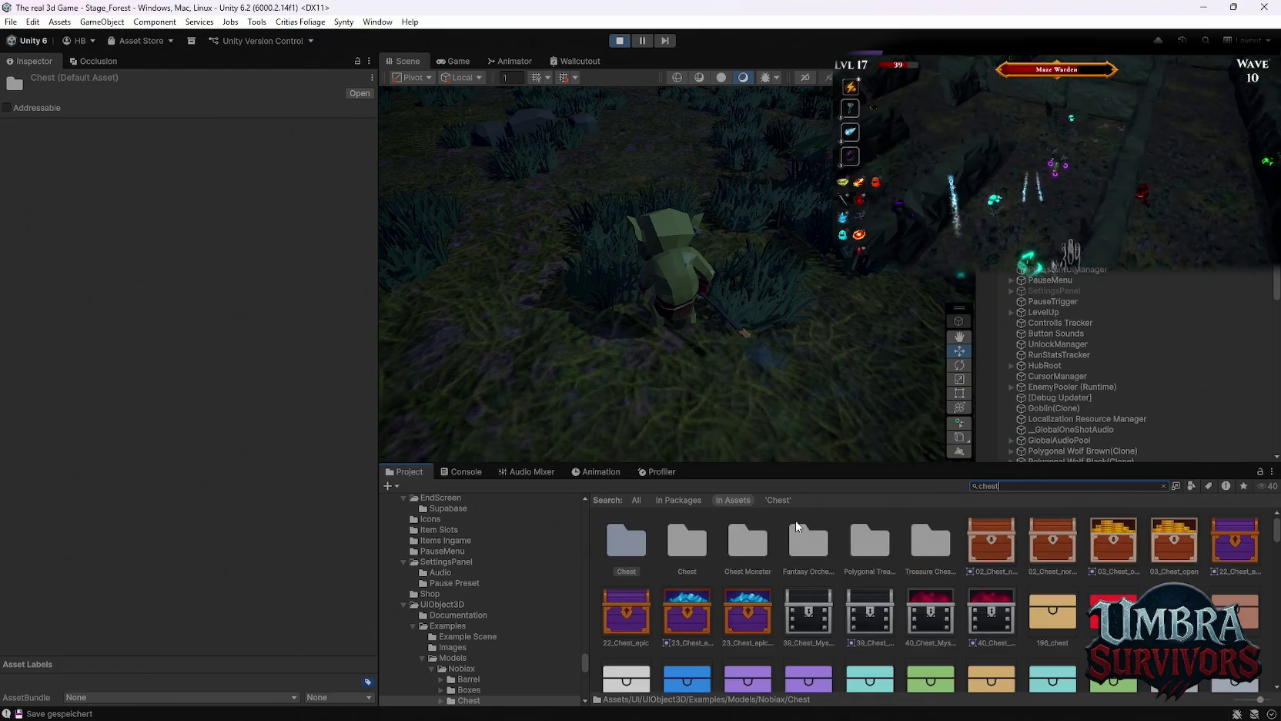
{"action": "double_click", "coordinate": [700, 553]}
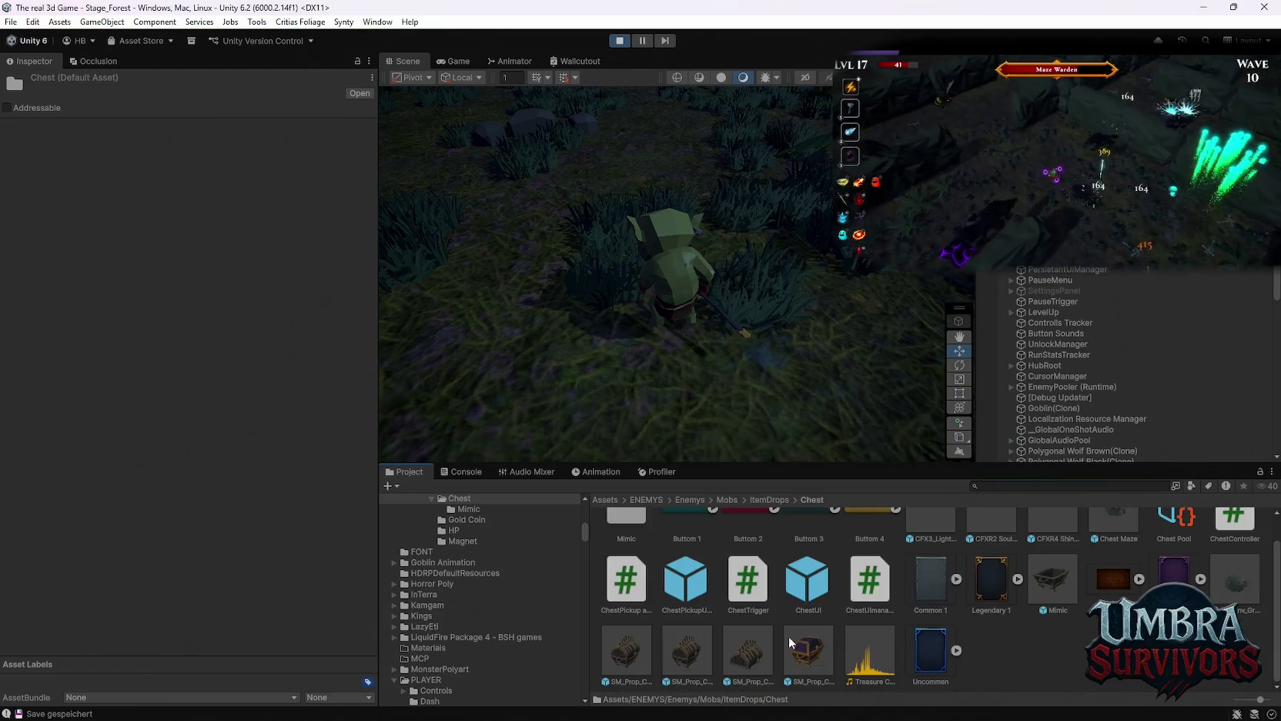
{"action": "left_click_drag", "start_coordinate": [639, 666], "coordinate": [515, 116]}
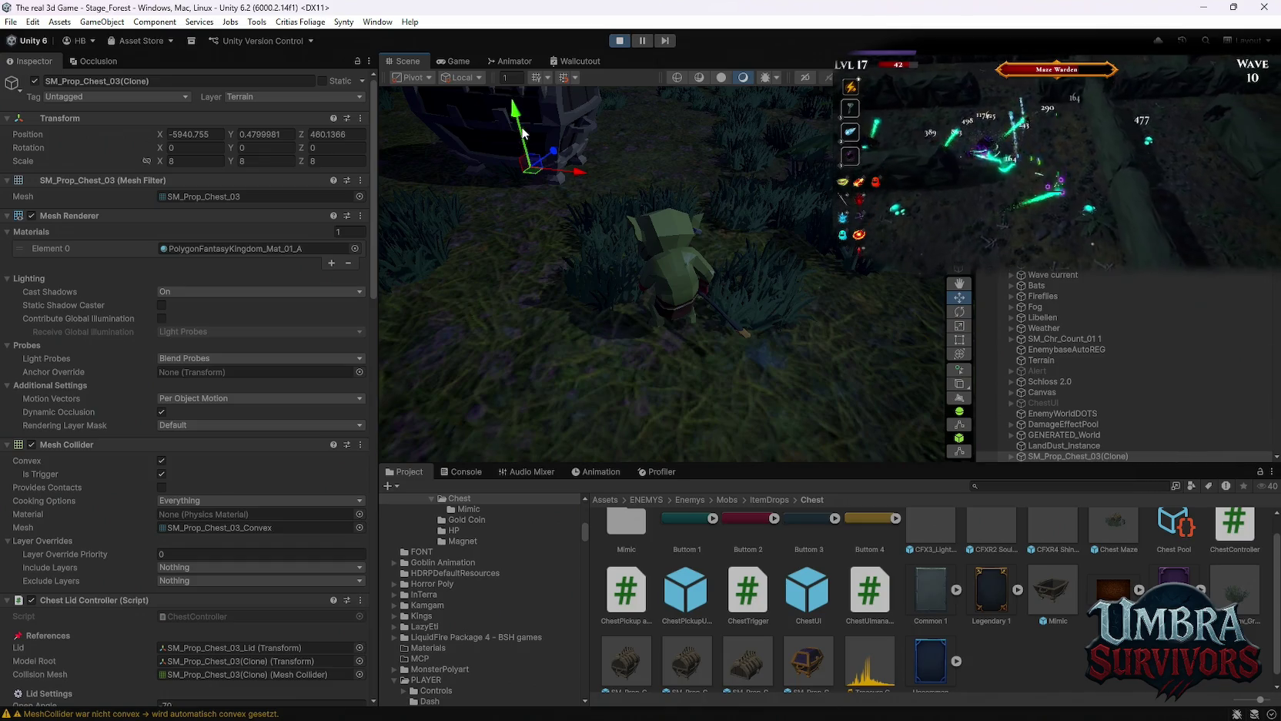
Resume the game, open the placed chest, and enlarge the Project panel.
{"action": "left_click", "coordinate": [454, 60]}
{"action": "left_click", "coordinate": [675, 240]}
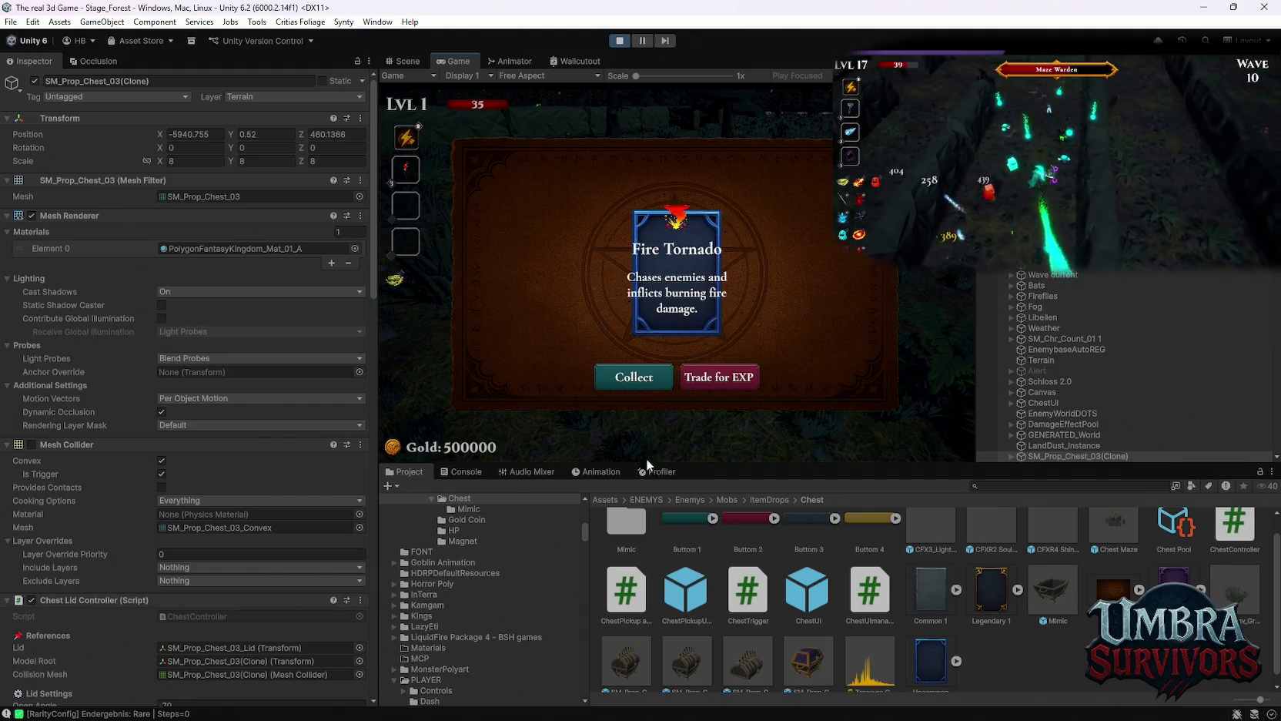
{"action": "mouse_move", "coordinate": [704, 465]}
{"action": "left_mouse_down"}
{"action": "mouse_move", "coordinate": [693, 685]}
{"action": "mouse_move", "coordinate": [686, 427]}
{"action": "mouse_move", "coordinate": [689, 570]}
{"action": "mouse_move", "coordinate": [682, 493]}
{"action": "left_mouse_up"}
{"action": "scroll", "coordinate": [1091, 408], "scroll_direction": "down", "scroll_amount": 10}
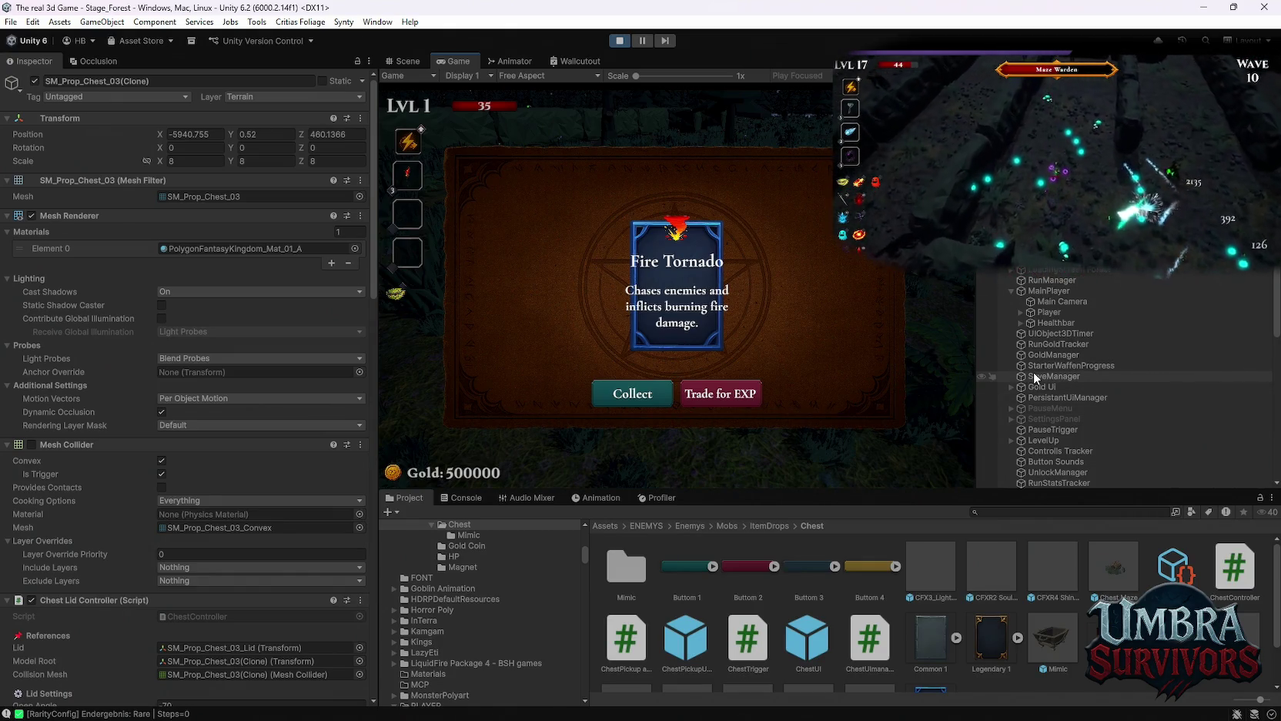
{"action": "scroll", "coordinate": [1059, 320], "scroll_direction": "down", "scroll_amount": 5}
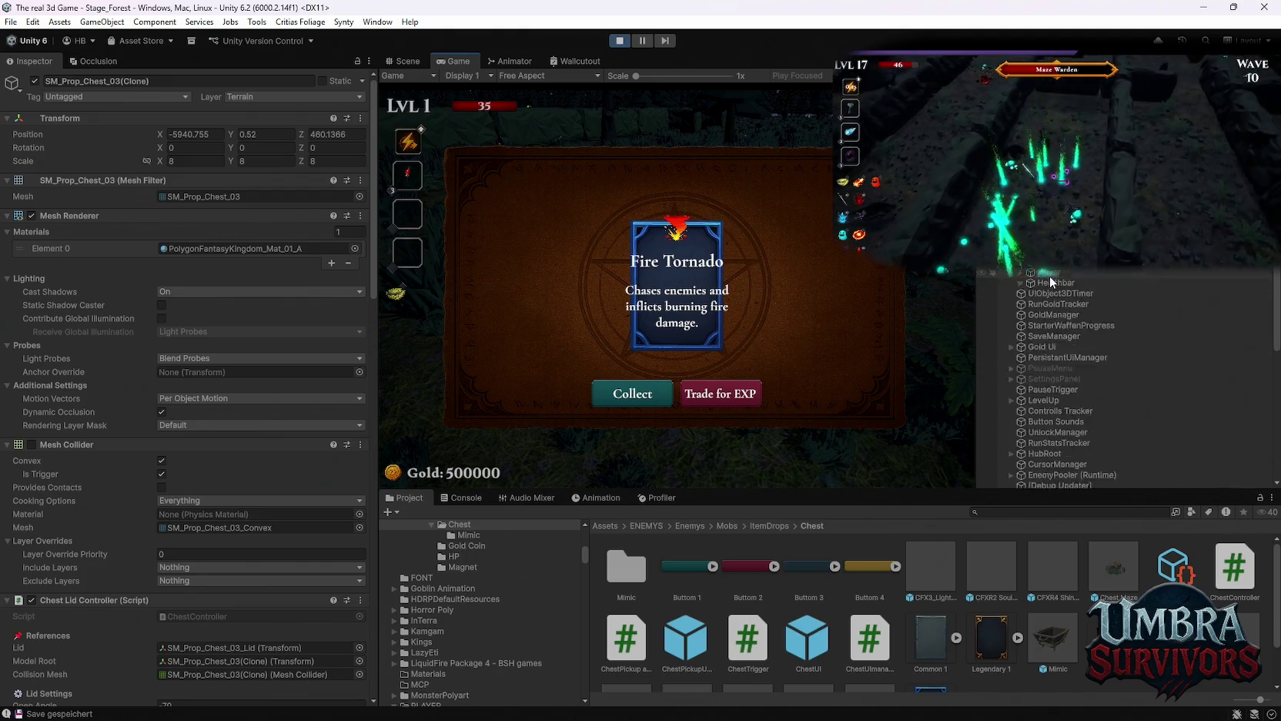
{"action": "scroll", "coordinate": [1059, 320], "scroll_direction": "up", "scroll_amount": 5}
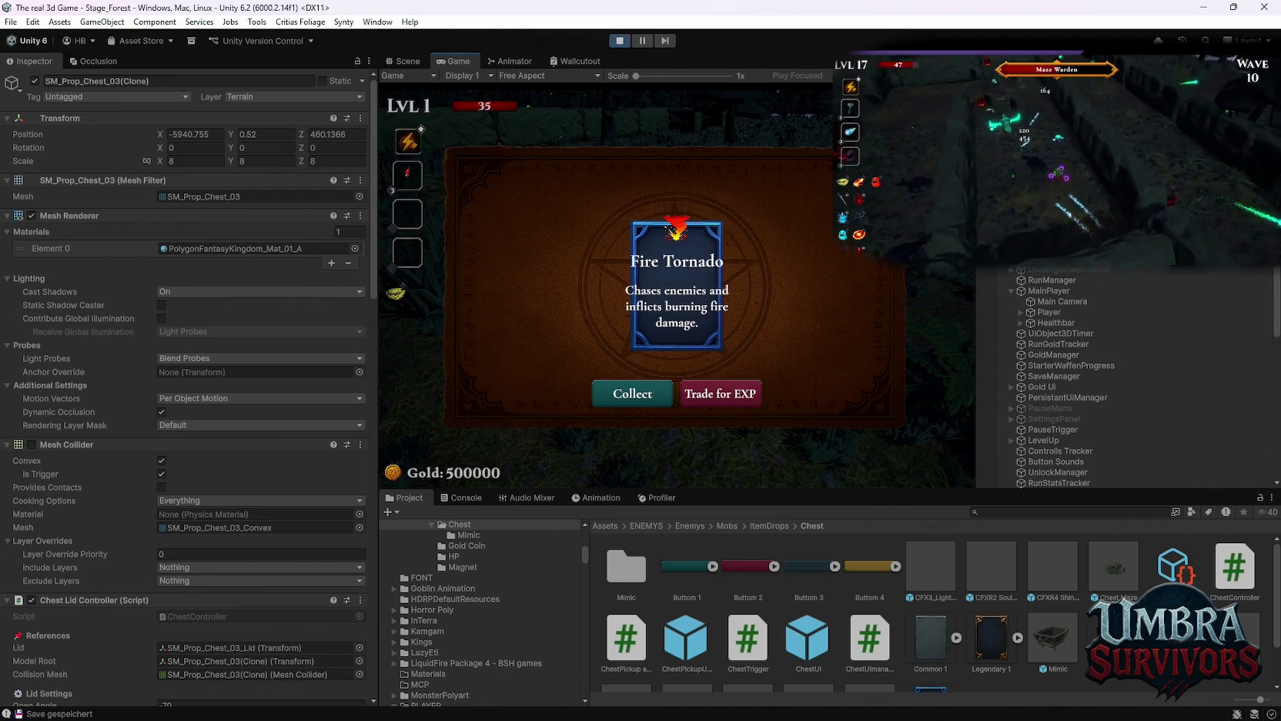
Readjust the Game and Project panel sizes, then stop play mode.
{"action": "mouse_move", "coordinate": [768, 493]}
{"action": "left_mouse_down"}
{"action": "mouse_move", "coordinate": [751, 593]}
{"action": "mouse_move", "coordinate": [739, 462]}
{"action": "left_mouse_up"}
{"action": "mouse_move", "coordinate": [373, 351]}
{"action": "left_mouse_down"}
{"action": "mouse_move", "coordinate": [269, 353]}
{"action": "mouse_move", "coordinate": [818, 349]}
{"action": "mouse_move", "coordinate": [313, 337]}
{"action": "mouse_move", "coordinate": [343, 337]}
{"action": "left_mouse_up"}
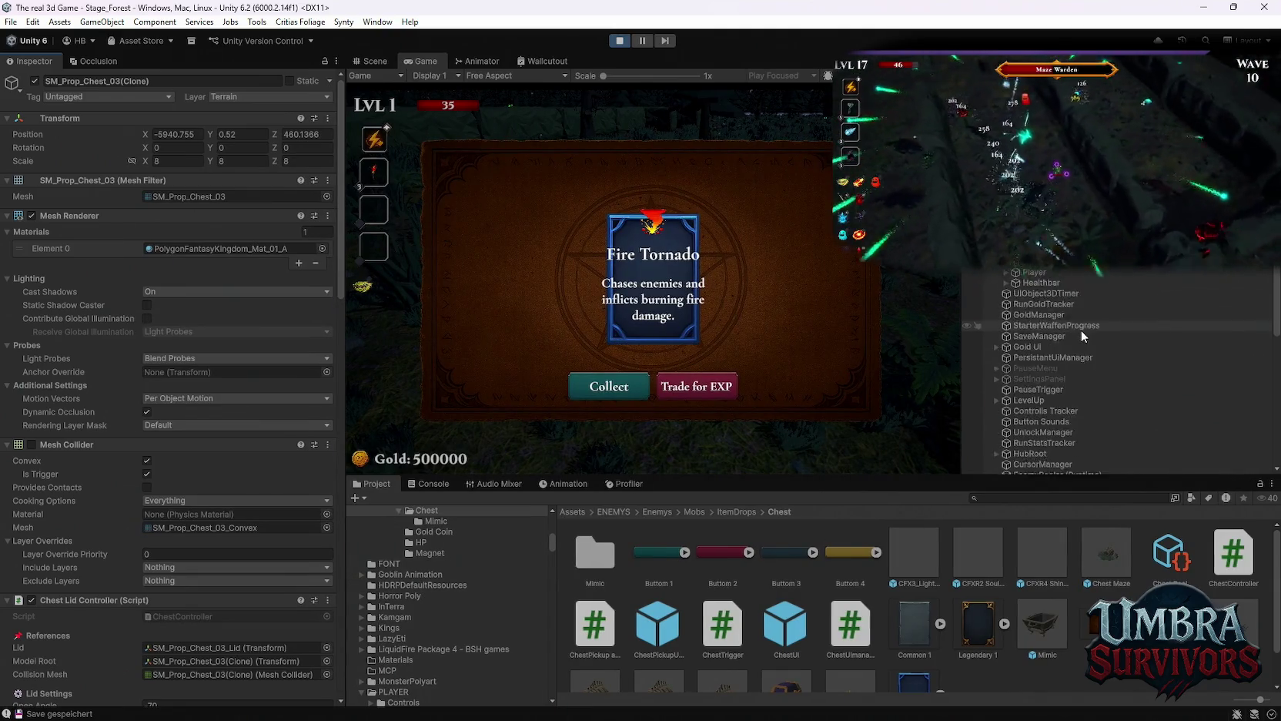
{"action": "scroll", "coordinate": [1081, 329], "scroll_direction": "down", "scroll_amount": 6}
{"action": "scroll", "coordinate": [1081, 330], "scroll_direction": "up", "scroll_amount": 5}
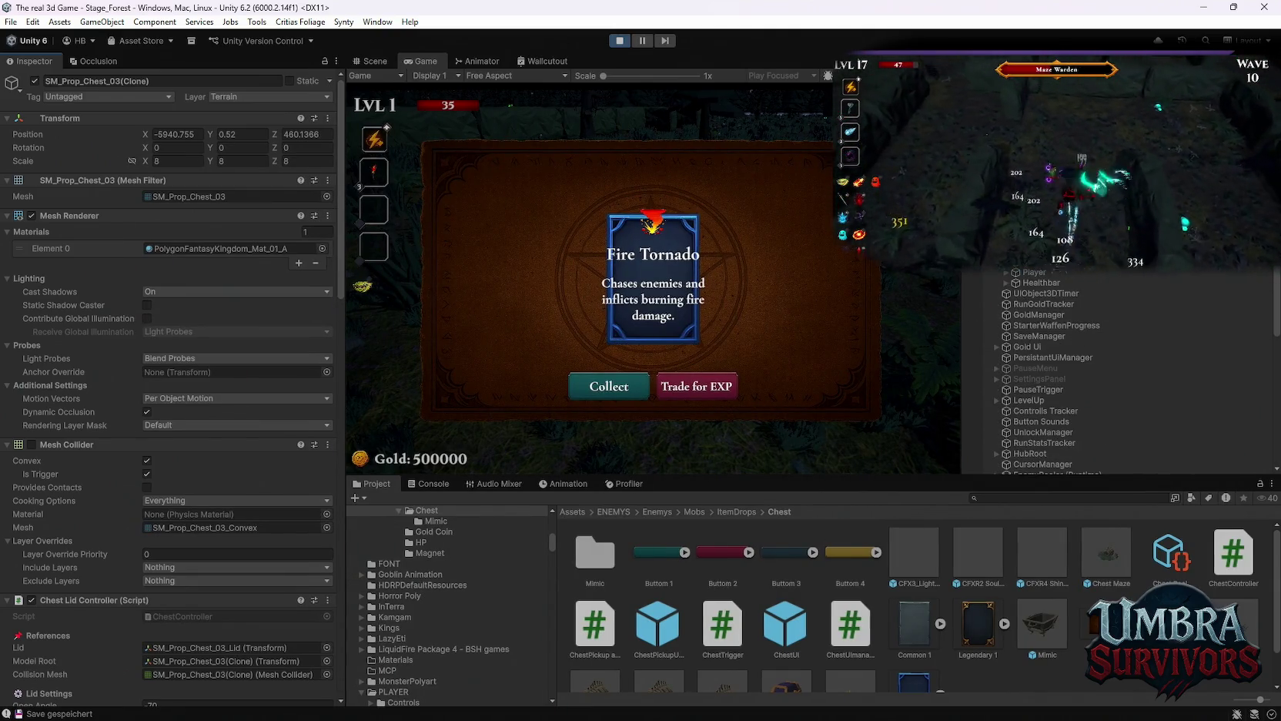
{"action": "left_click", "coordinate": [622, 42]}
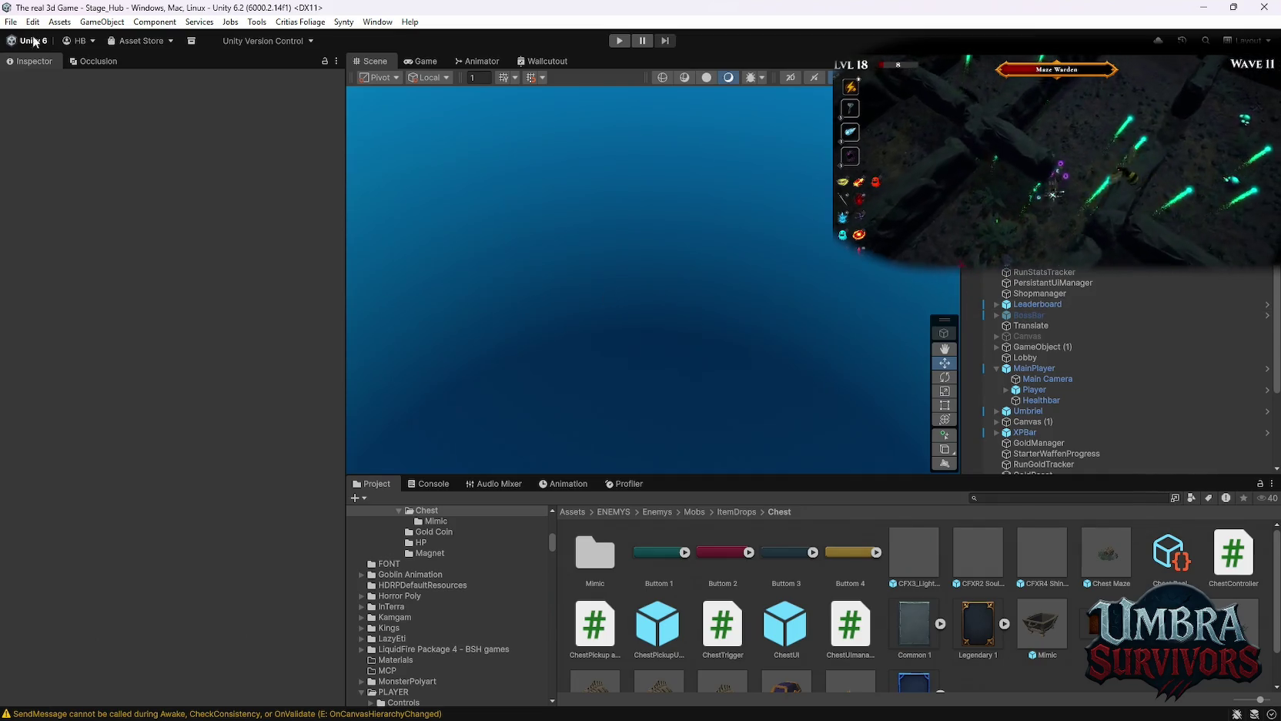
Open Stage_Forest from the File menu's recent scenes list.
{"action": "left_click", "coordinate": [9, 22]}
{"action": "mouse_move", "coordinate": [116, 67]}
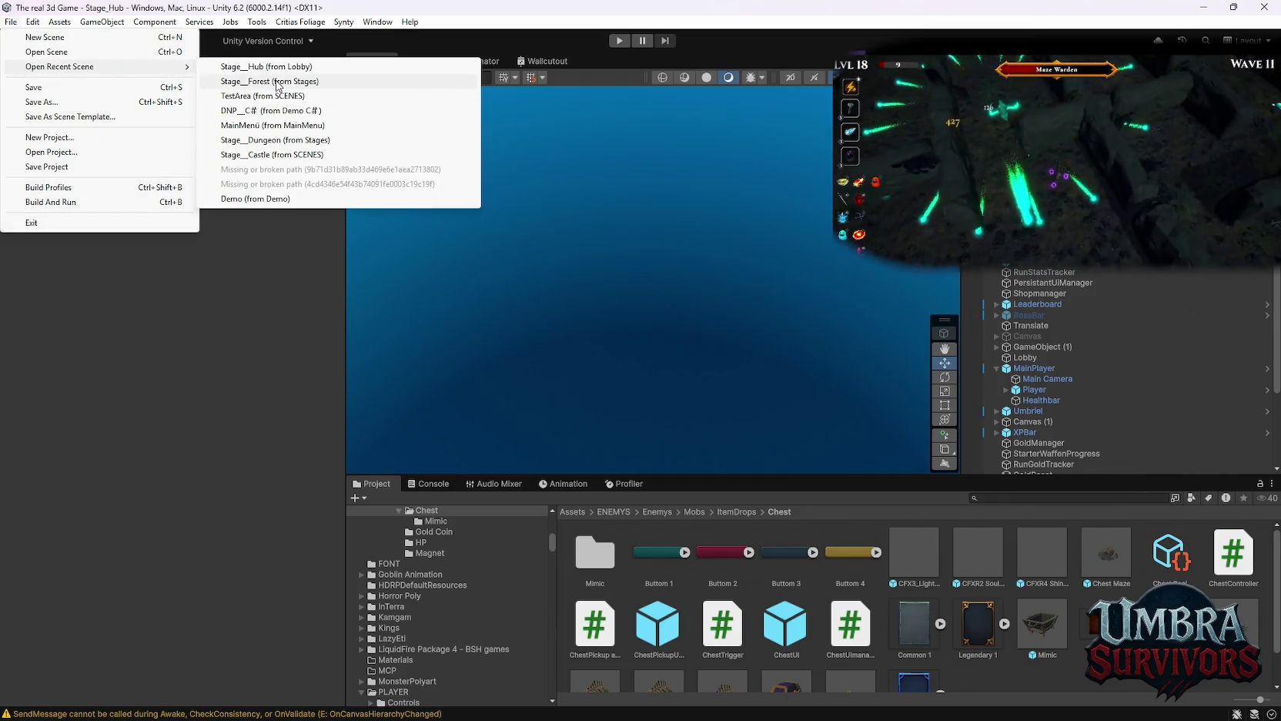
{"action": "left_click", "coordinate": [278, 81]}
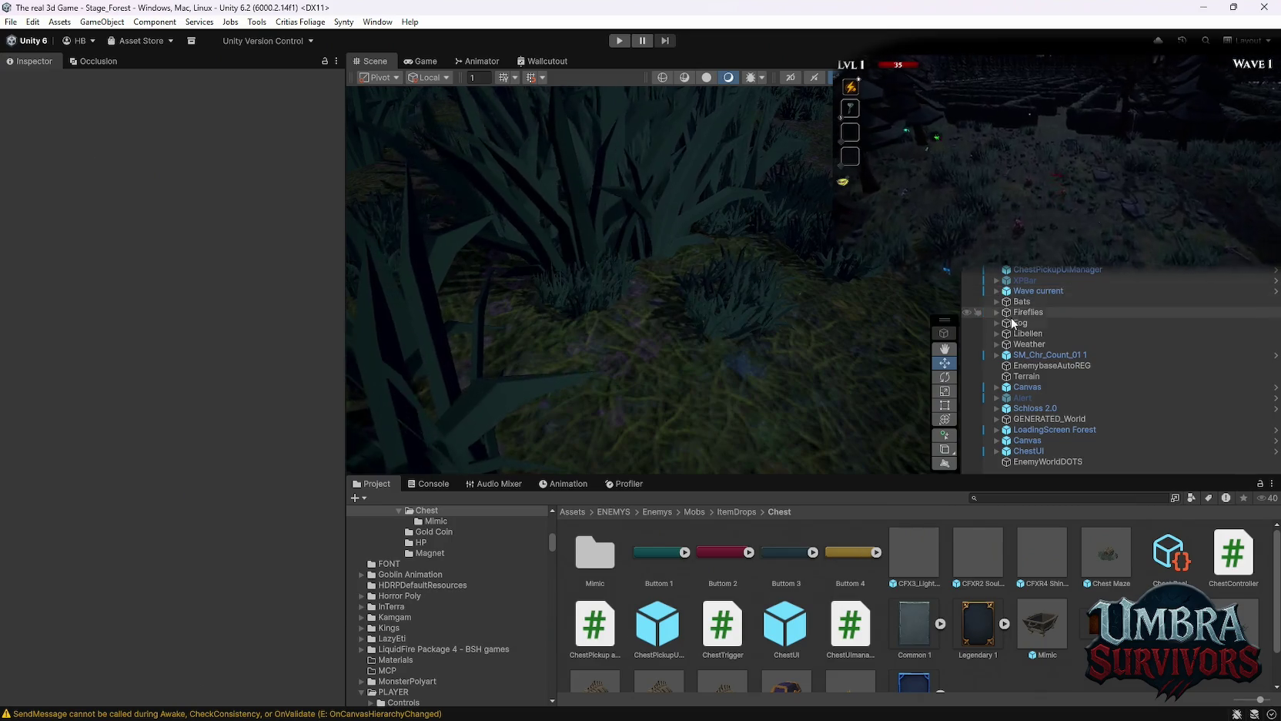
Frame the ChestUI canvas and raise its Canvas Sort Order from 3000 to 30000.
{"action": "left_click", "coordinate": [996, 449]}
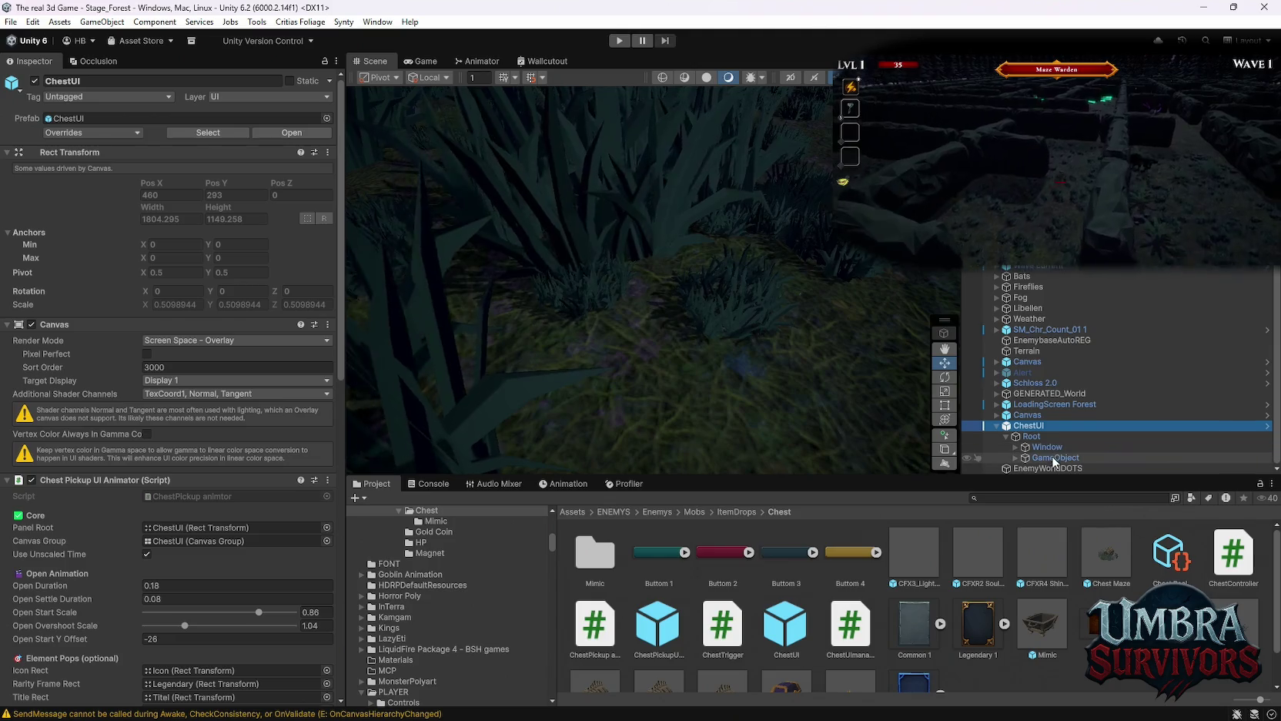
{"action": "left_click", "coordinate": [1016, 457]}
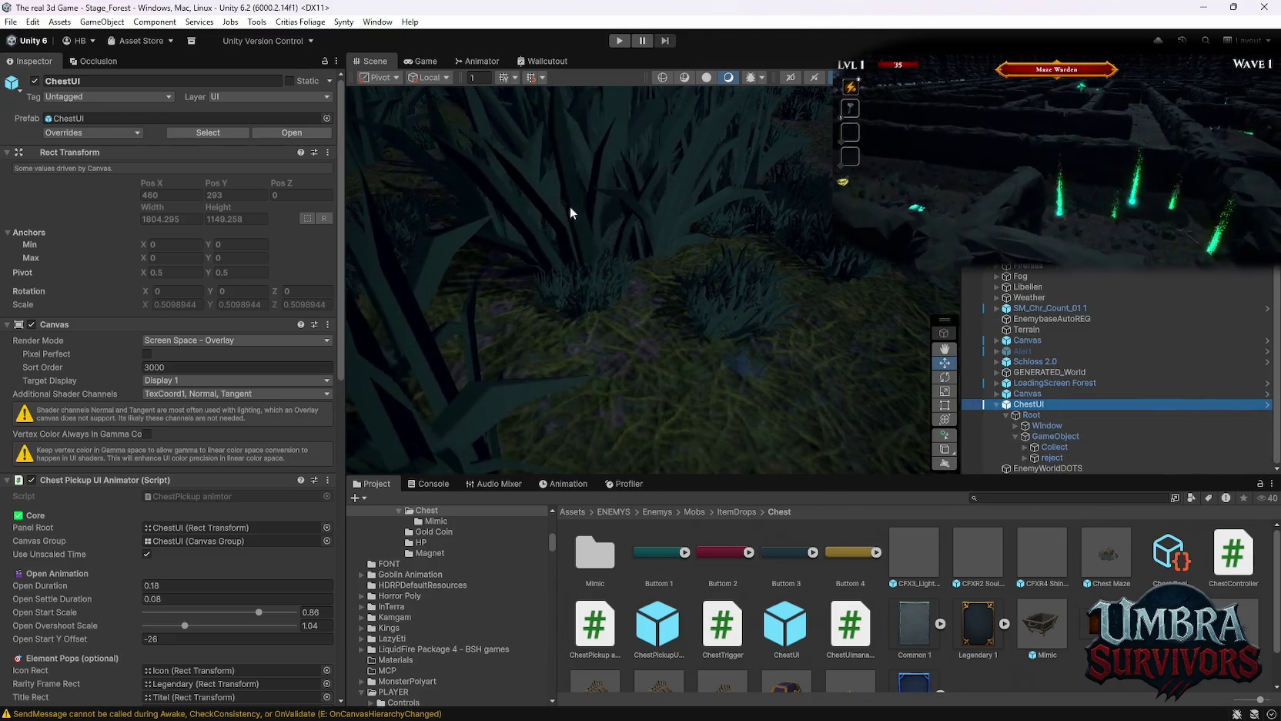
{"action": "scroll", "coordinate": [643, 187], "scroll_direction": "down", "scroll_amount": 5}
{"action": "key", "text": "f"}
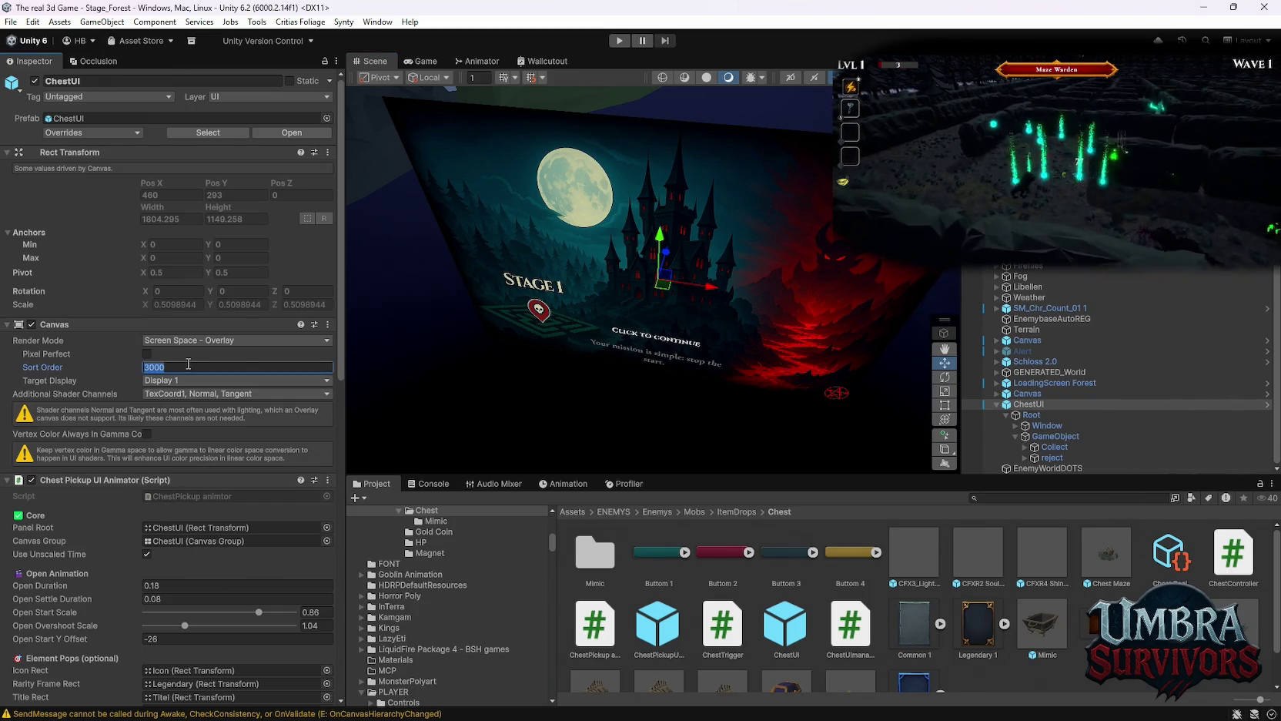
{"action": "type", "text": "30000f"}
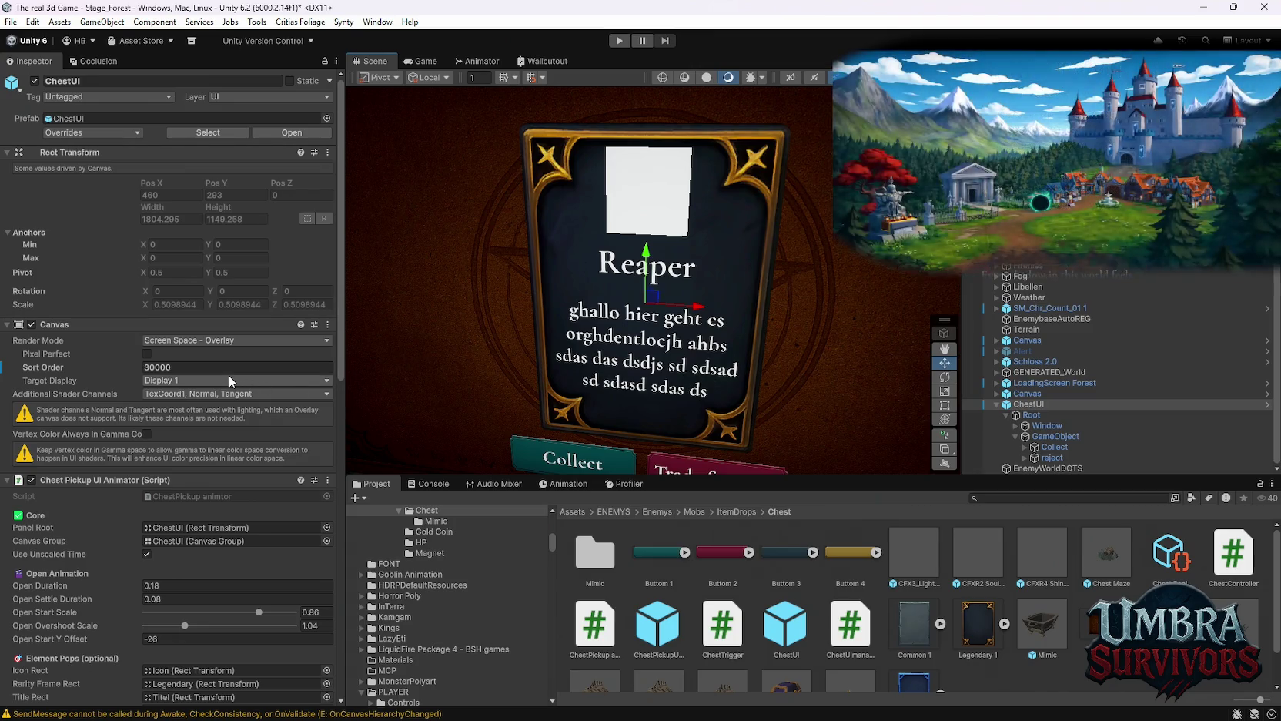
{"action": "left_click", "coordinate": [1032, 415]}
{"action": "left_click", "coordinate": [1048, 425]}
{"action": "left_click", "coordinate": [1049, 436]}
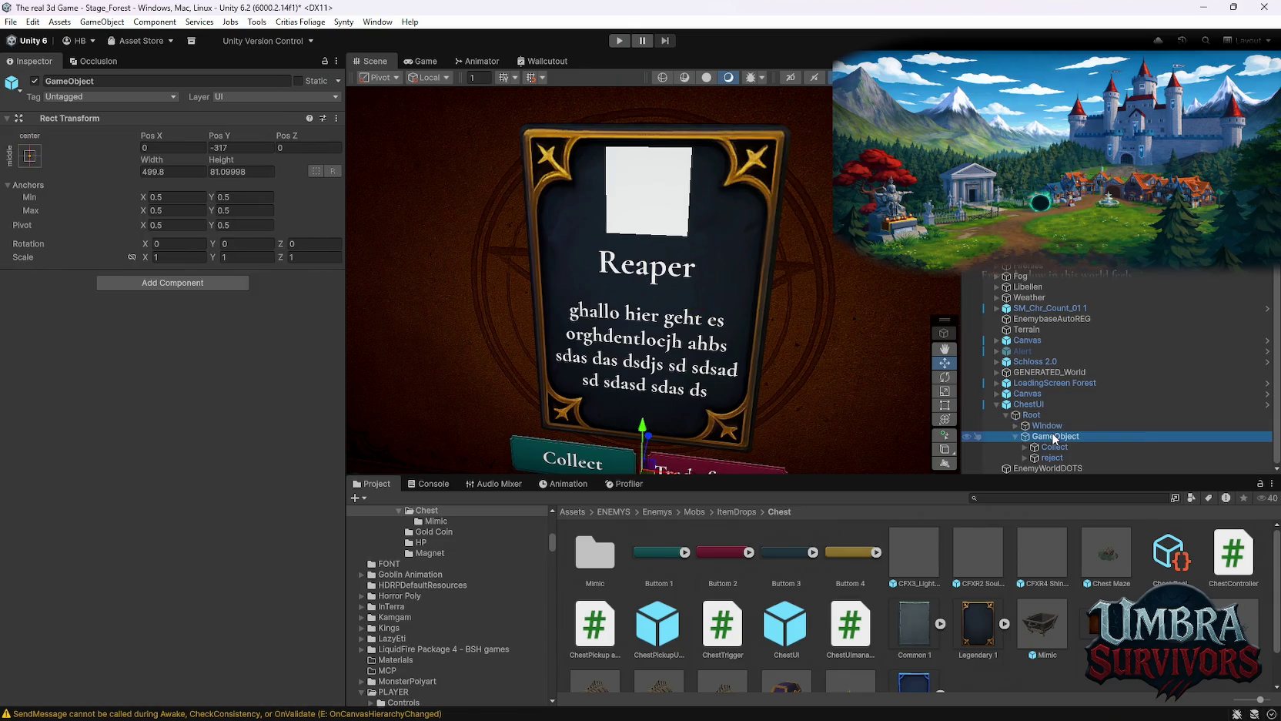
{"action": "left_click", "coordinate": [1049, 425]}
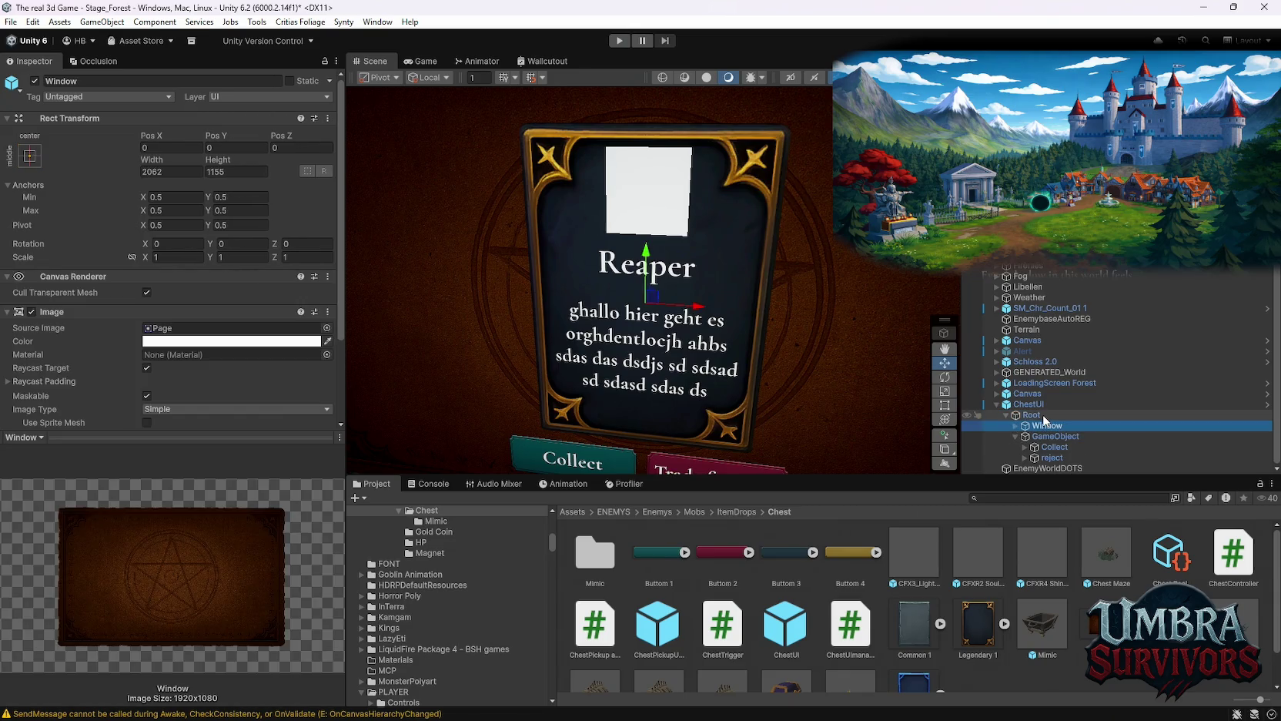
{"action": "left_click", "coordinate": [1044, 416]}
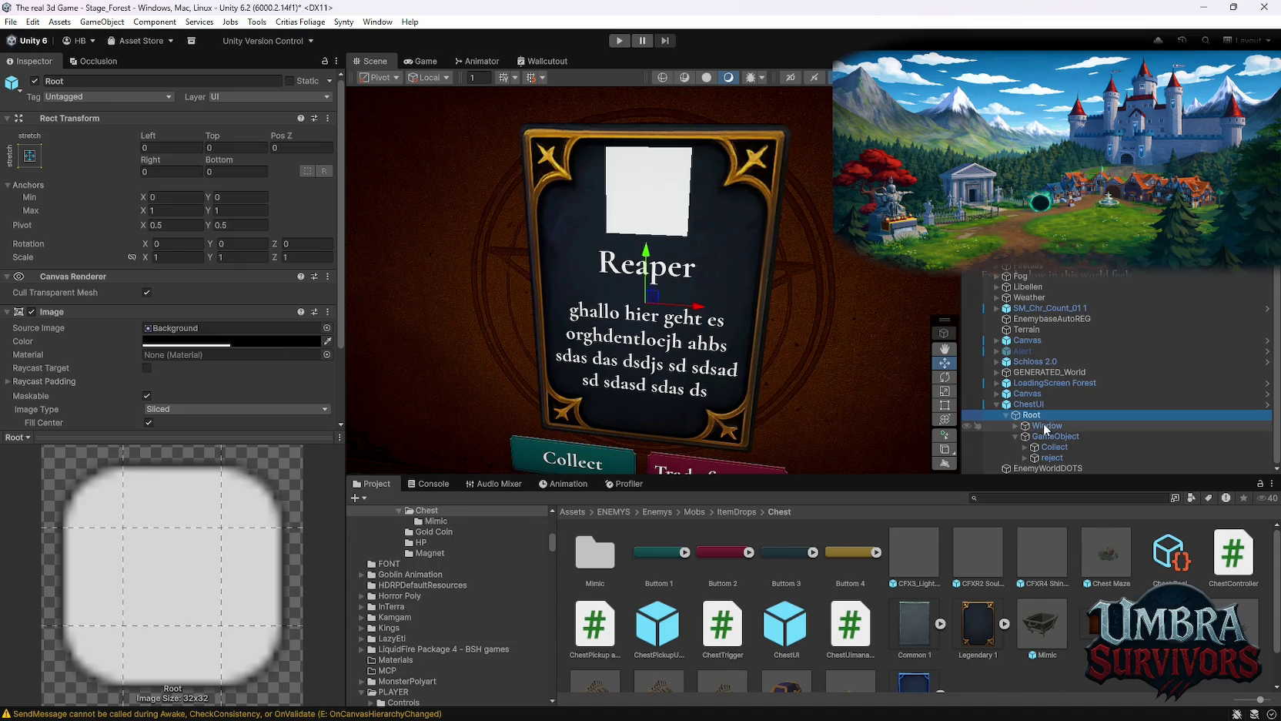
{"action": "left_click", "coordinate": [1028, 404]}
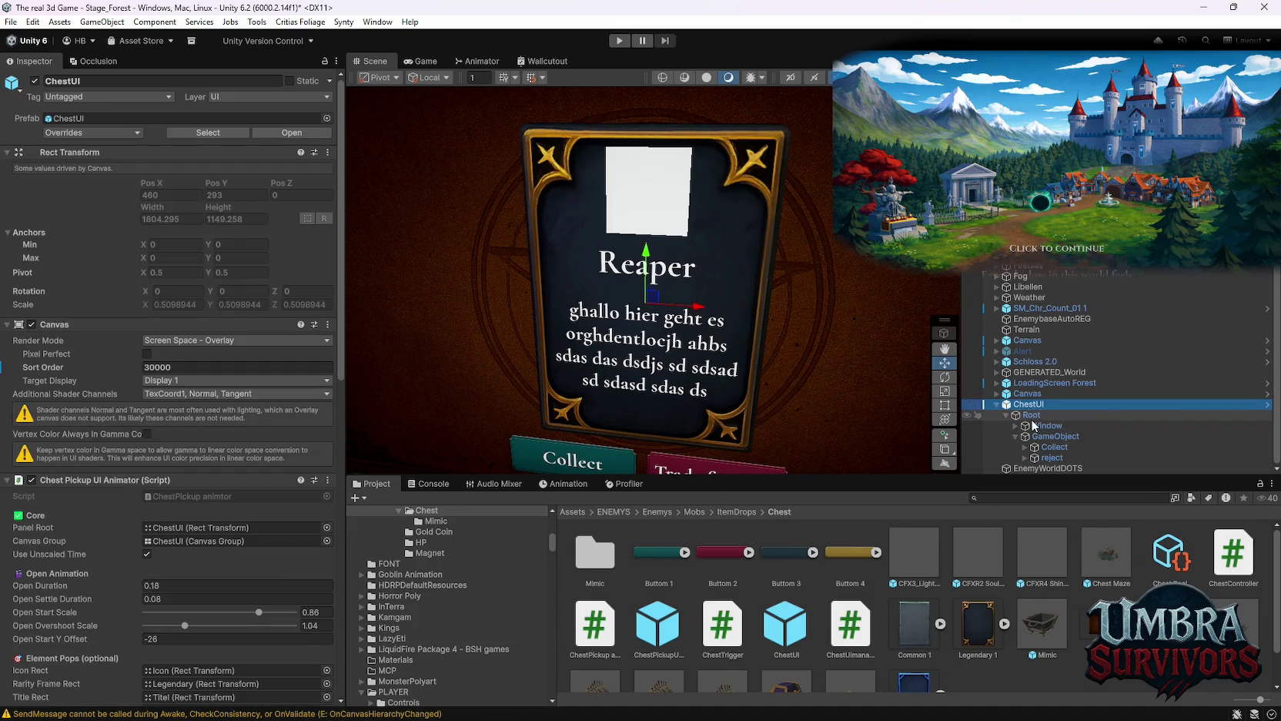
{"action": "scroll", "coordinate": [328, 512], "scroll_direction": "down", "scroll_amount": 5}
{"action": "scroll", "coordinate": [328, 506], "scroll_direction": "down", "scroll_amount": 4}
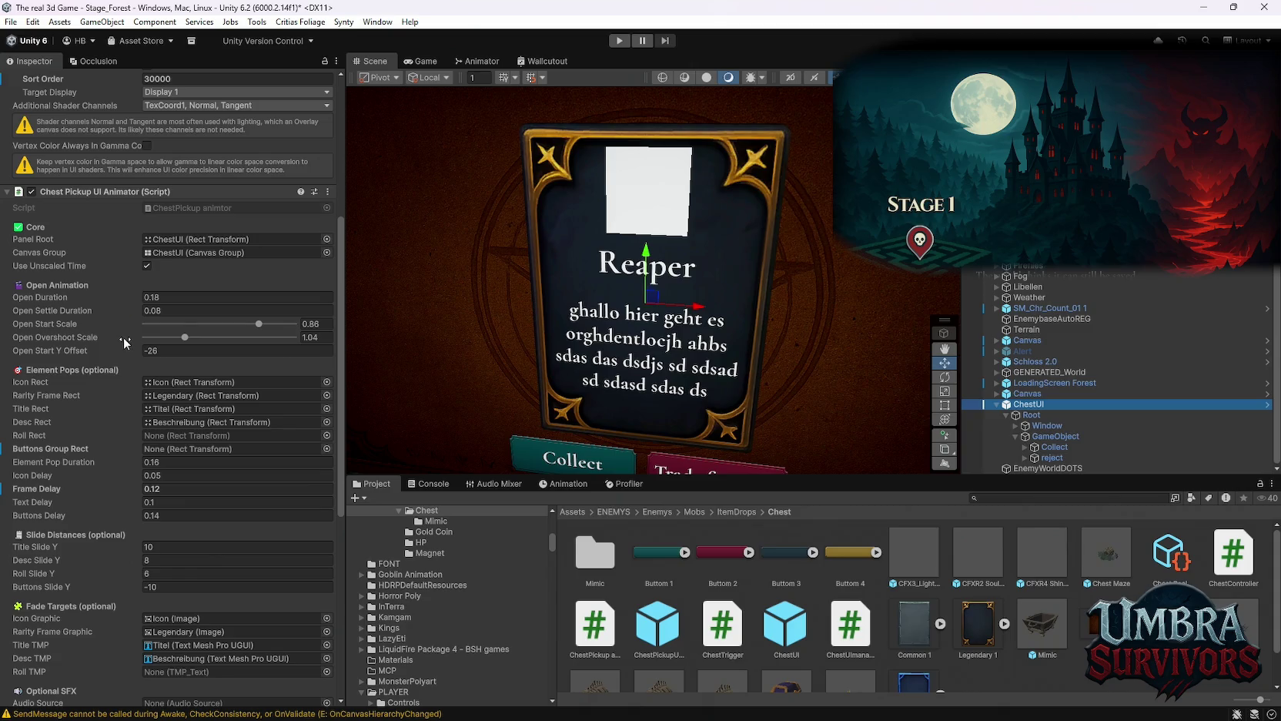
{"action": "scroll", "coordinate": [123, 398], "scroll_direction": "down", "scroll_amount": 3}
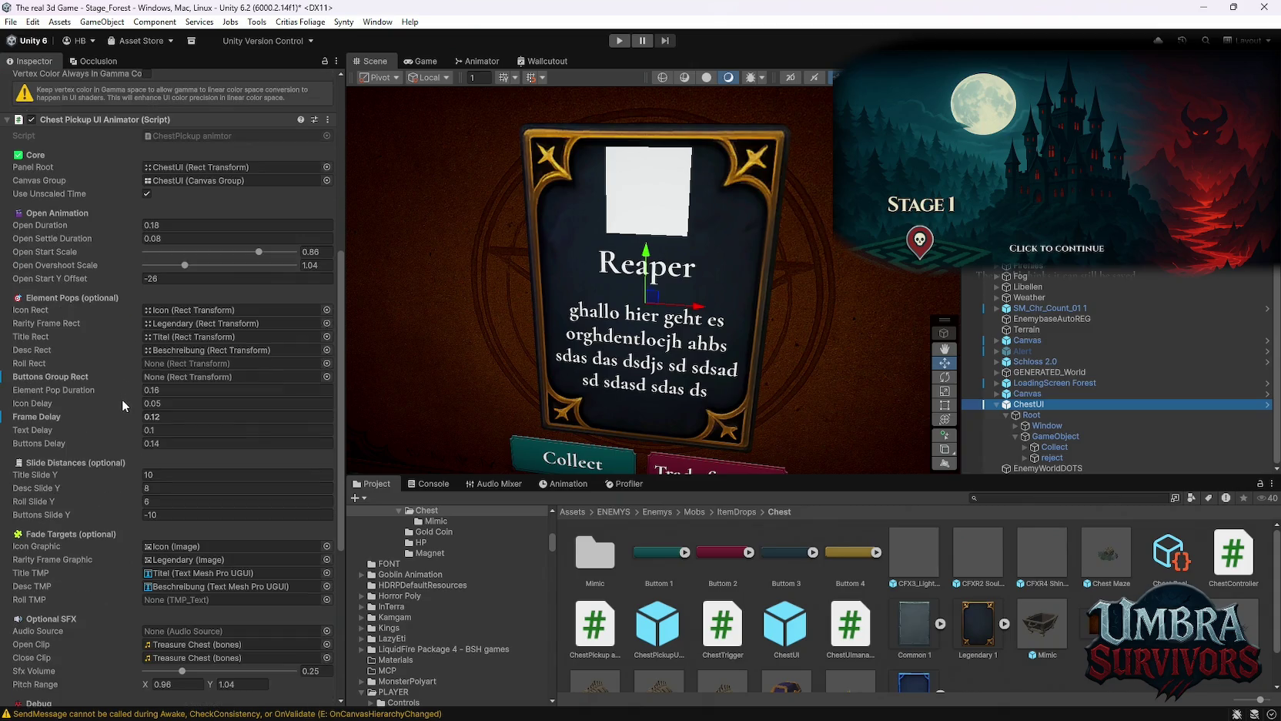
{"action": "scroll", "coordinate": [123, 416], "scroll_direction": "up", "scroll_amount": 1}
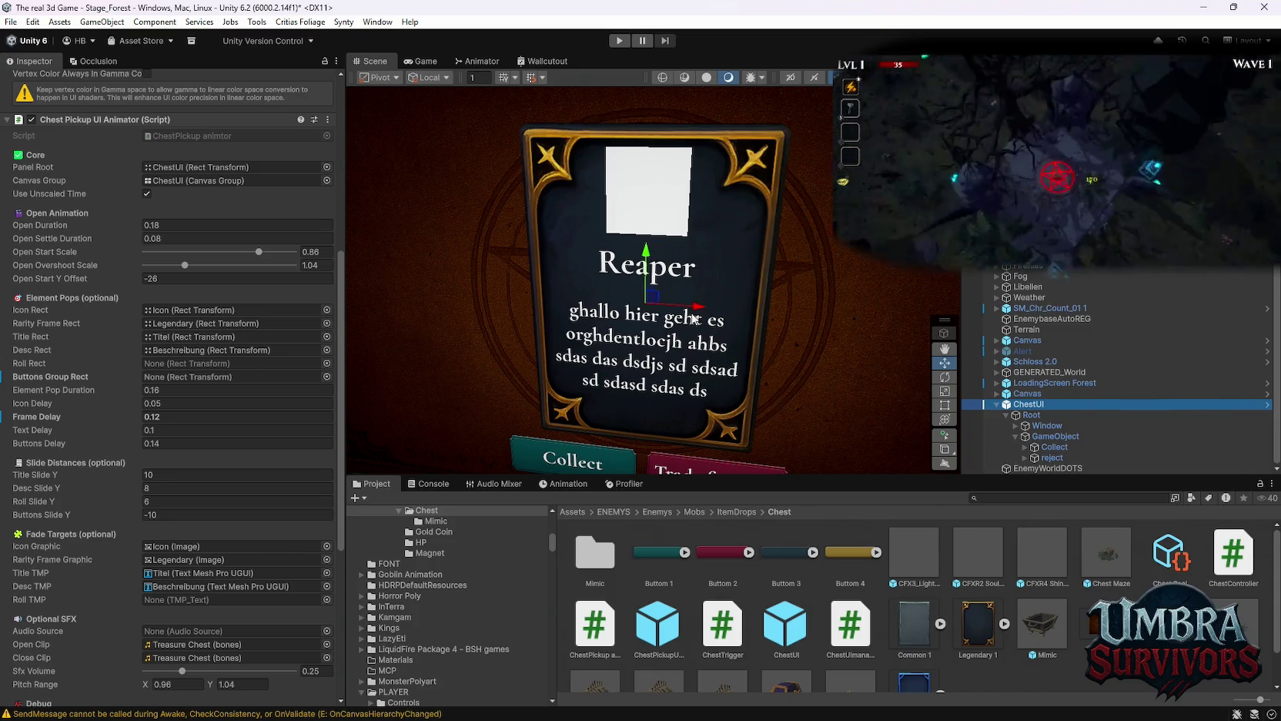
{"action": "left_click", "coordinate": [1047, 426]}
{"action": "left_click", "coordinate": [1053, 437]}
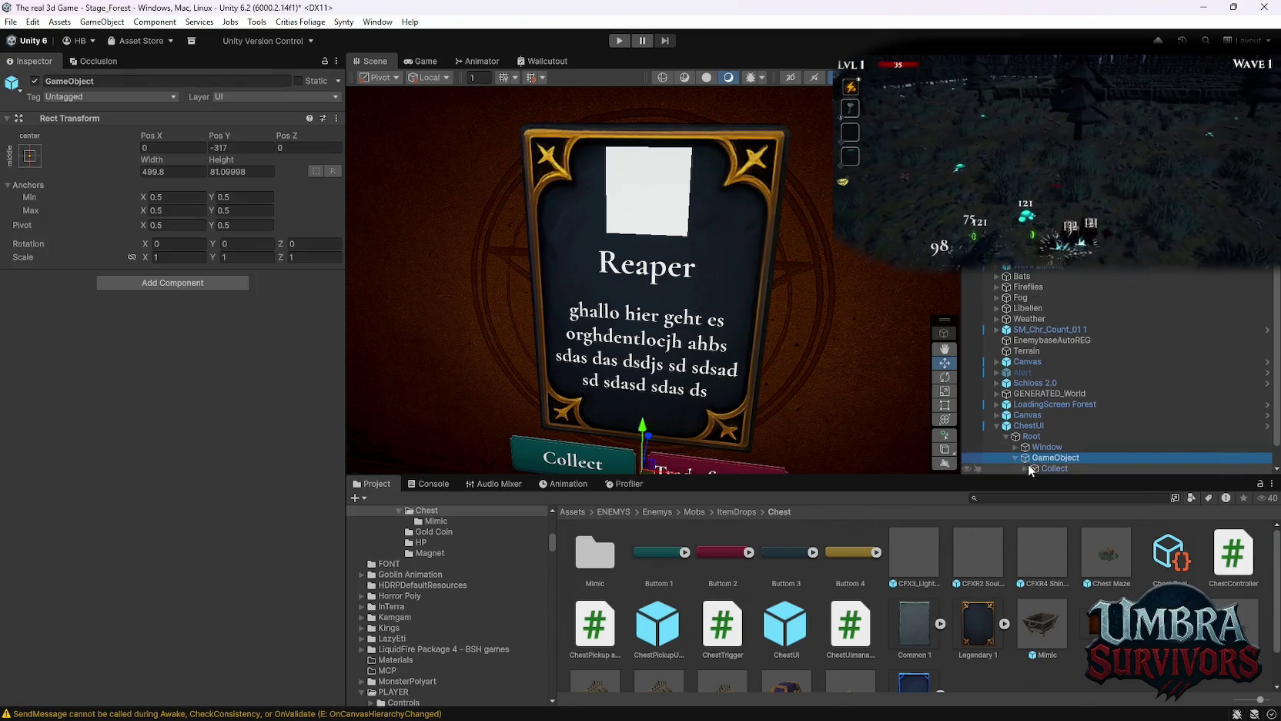
{"action": "left_click", "coordinate": [1051, 447]}
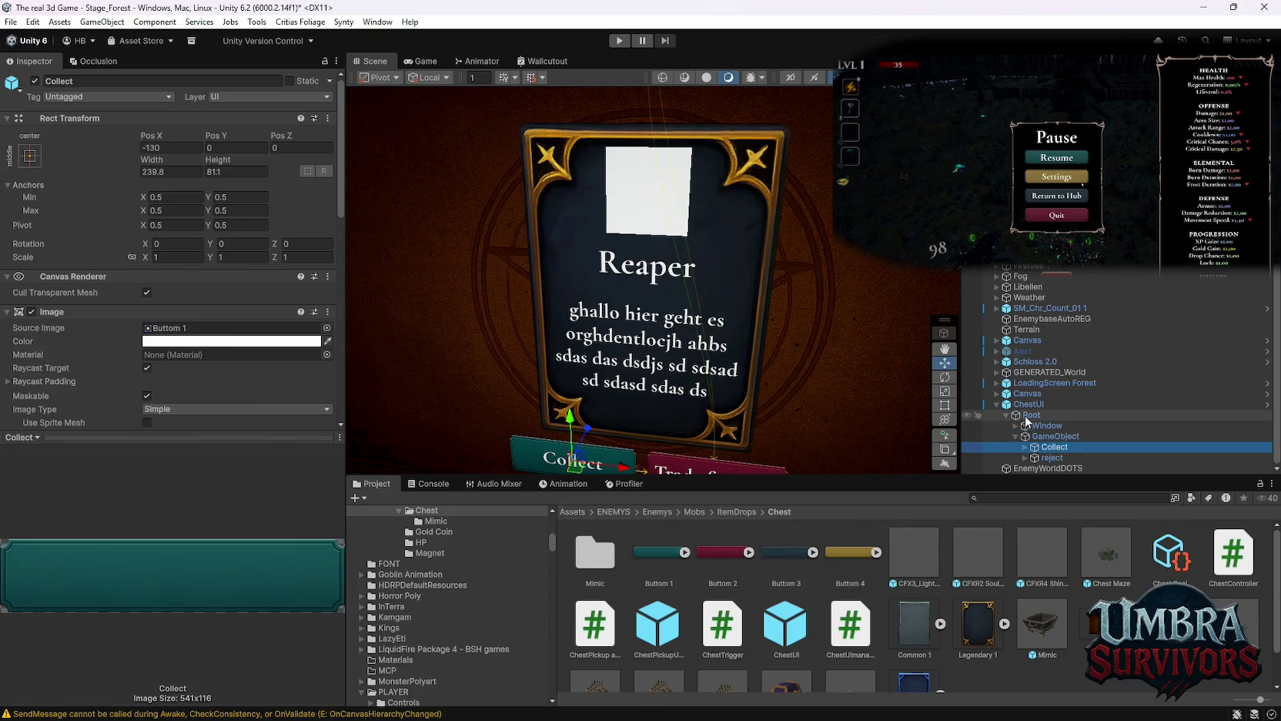
{"action": "left_click", "coordinate": [1037, 426]}
{"action": "left_click", "coordinate": [1015, 425]}
{"action": "scroll", "coordinate": [1051, 401], "scroll_direction": "down", "scroll_amount": 3}
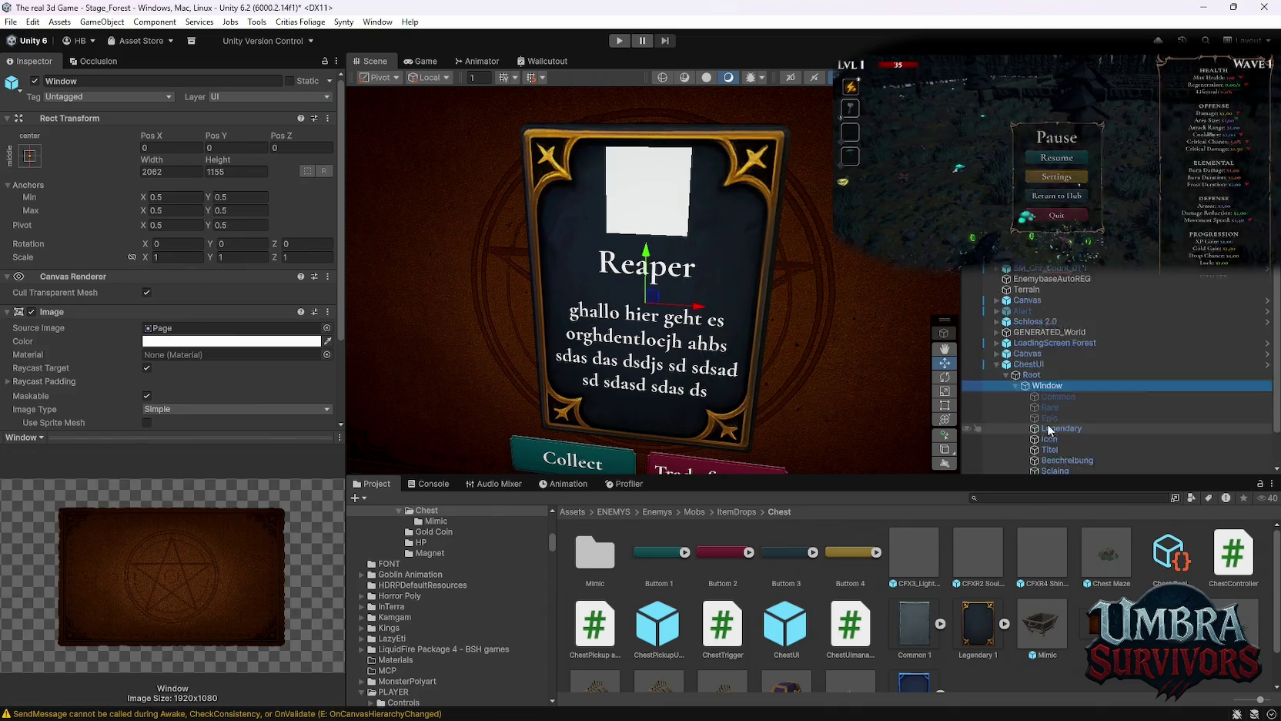
{"action": "left_click", "coordinate": [1051, 389]}
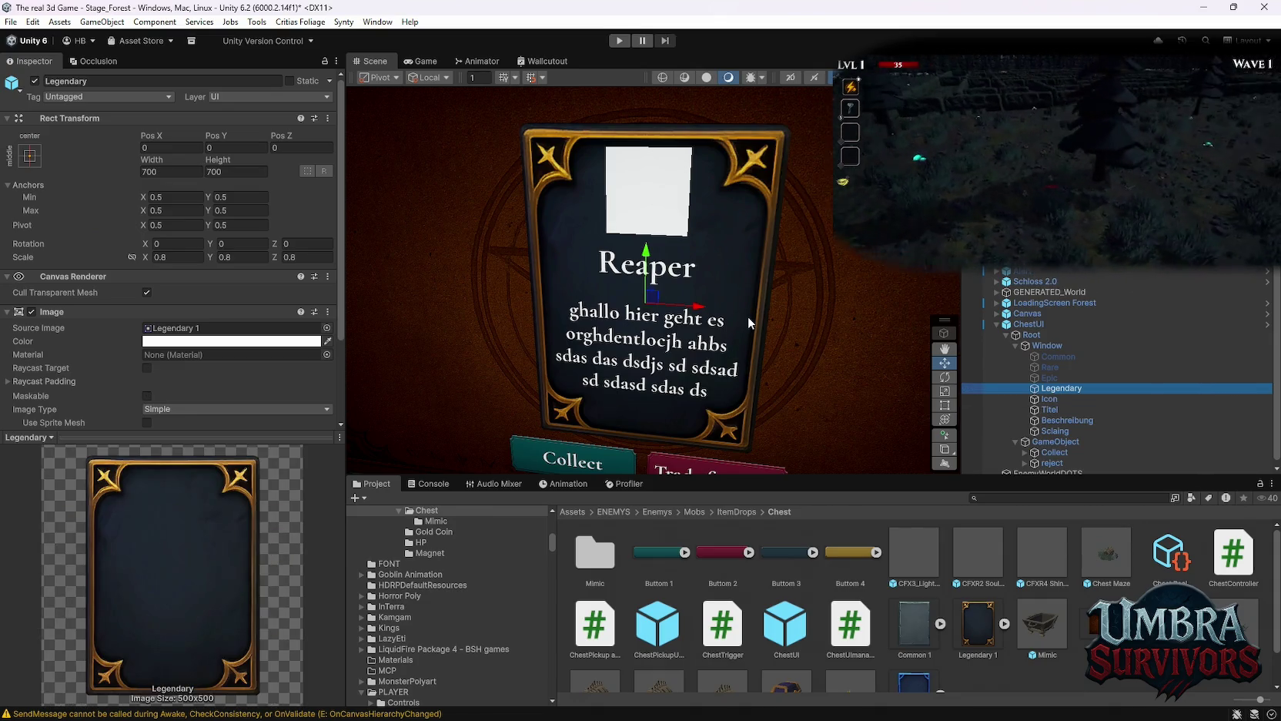
{"action": "scroll", "coordinate": [747, 316], "scroll_direction": "down", "scroll_amount": 2}
{"action": "mouse_move", "coordinate": [223, 160]}
{"action": "left_mouse_down"}
{"action": "mouse_move", "coordinate": [255, 165]}
{"action": "mouse_move", "coordinate": [331, 291]}
{"action": "mouse_move", "coordinate": [368, 291]}
{"action": "mouse_move", "coordinate": [353, 310]}
{"action": "left_mouse_up"}
{"action": "key", "text": "ctrl+z"}
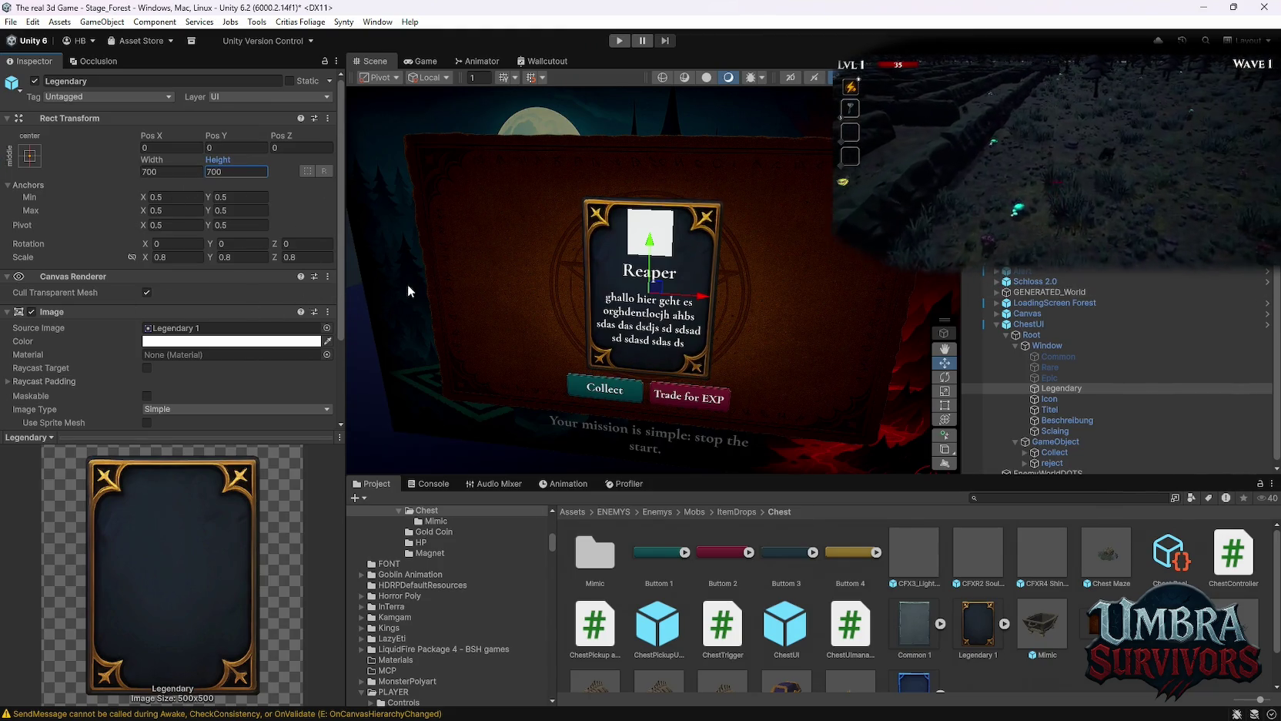
{"action": "left_click", "coordinate": [1048, 347]}
{"action": "left_click", "coordinate": [1085, 335]}
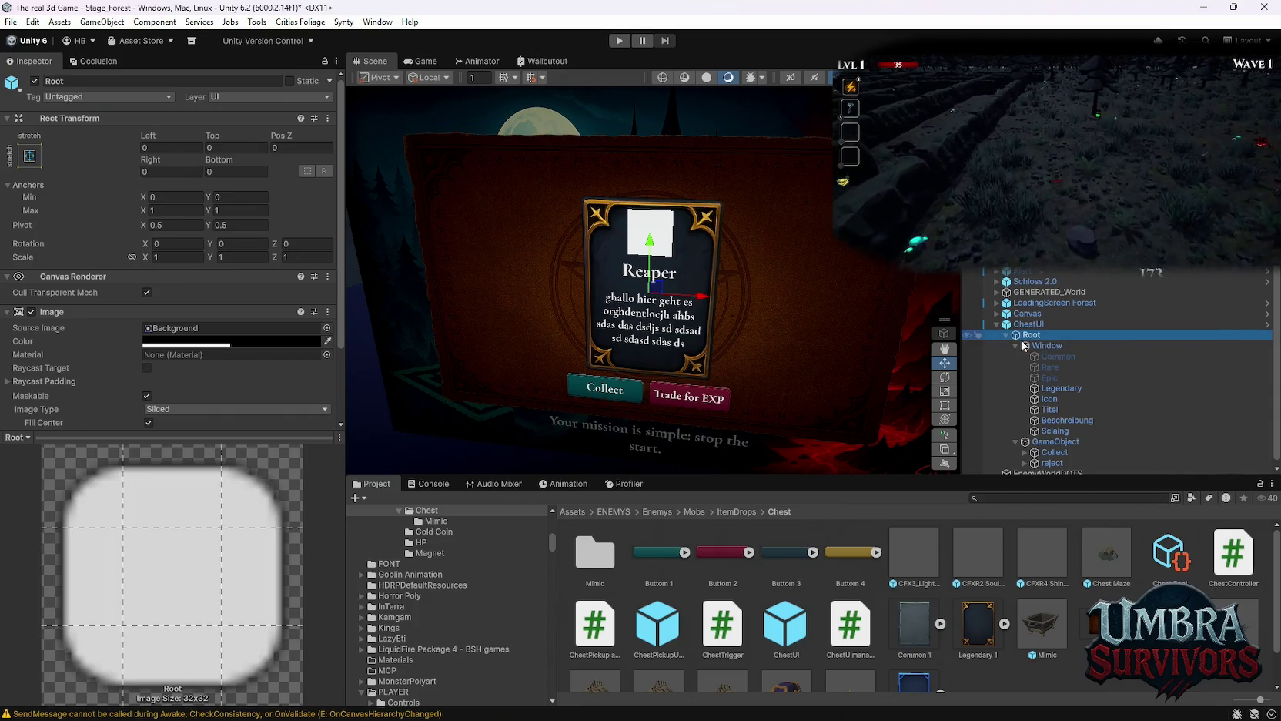
{"action": "left_click", "coordinate": [1078, 325]}
{"action": "scroll", "coordinate": [203, 439], "scroll_direction": "down", "scroll_amount": 10}
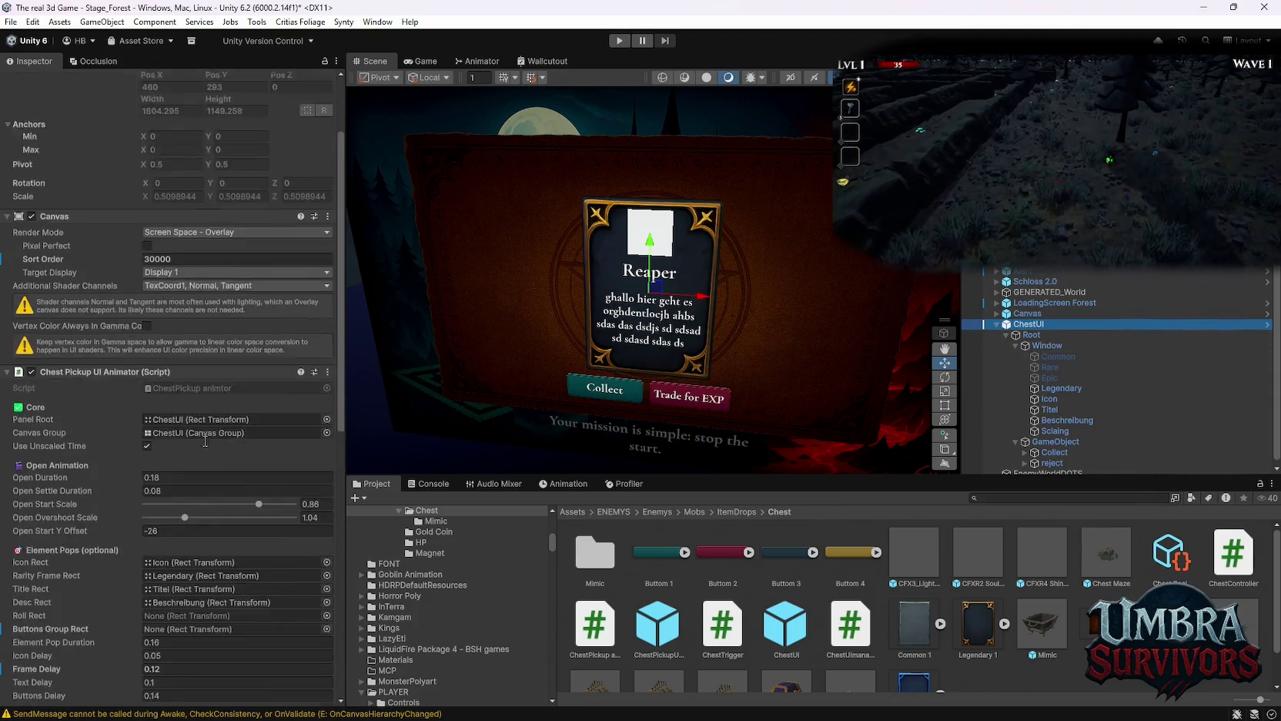
Set the Title, Desc, Roll and Buttons Slide Y distances to 0.
{"action": "scroll", "coordinate": [213, 443], "scroll_direction": "down", "scroll_amount": 2}
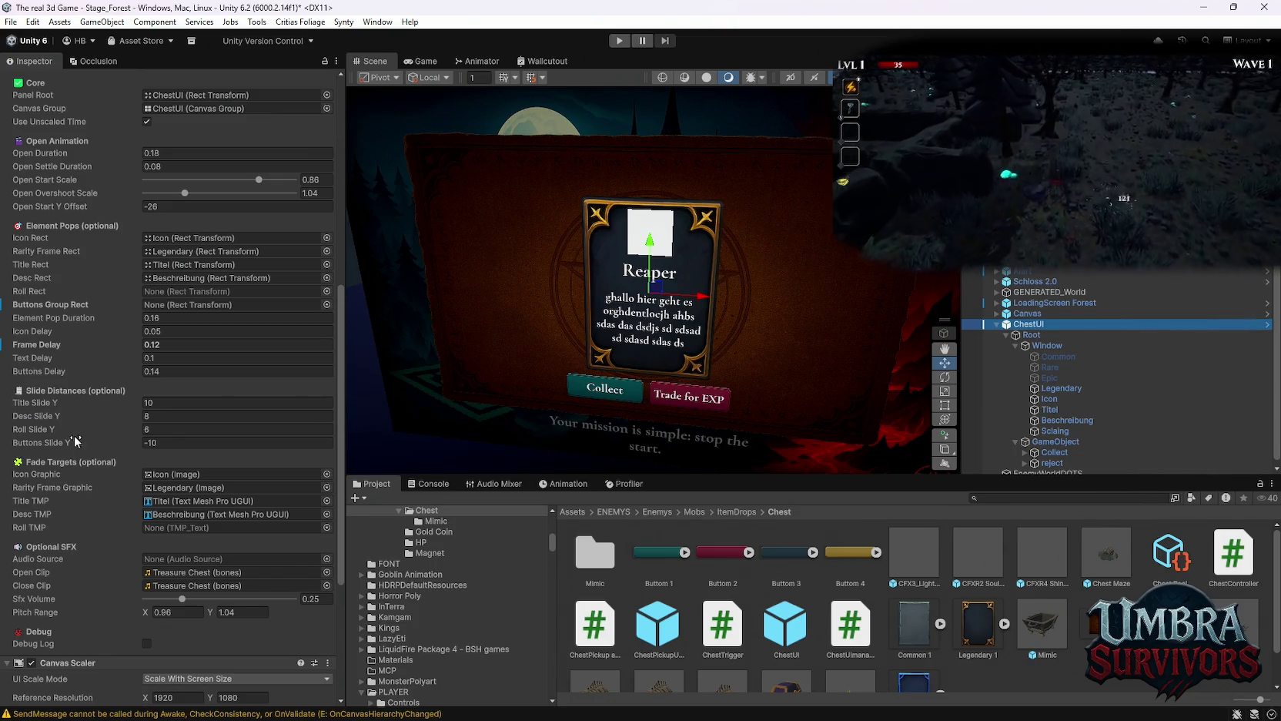
{"action": "left_click", "coordinate": [163, 402]}
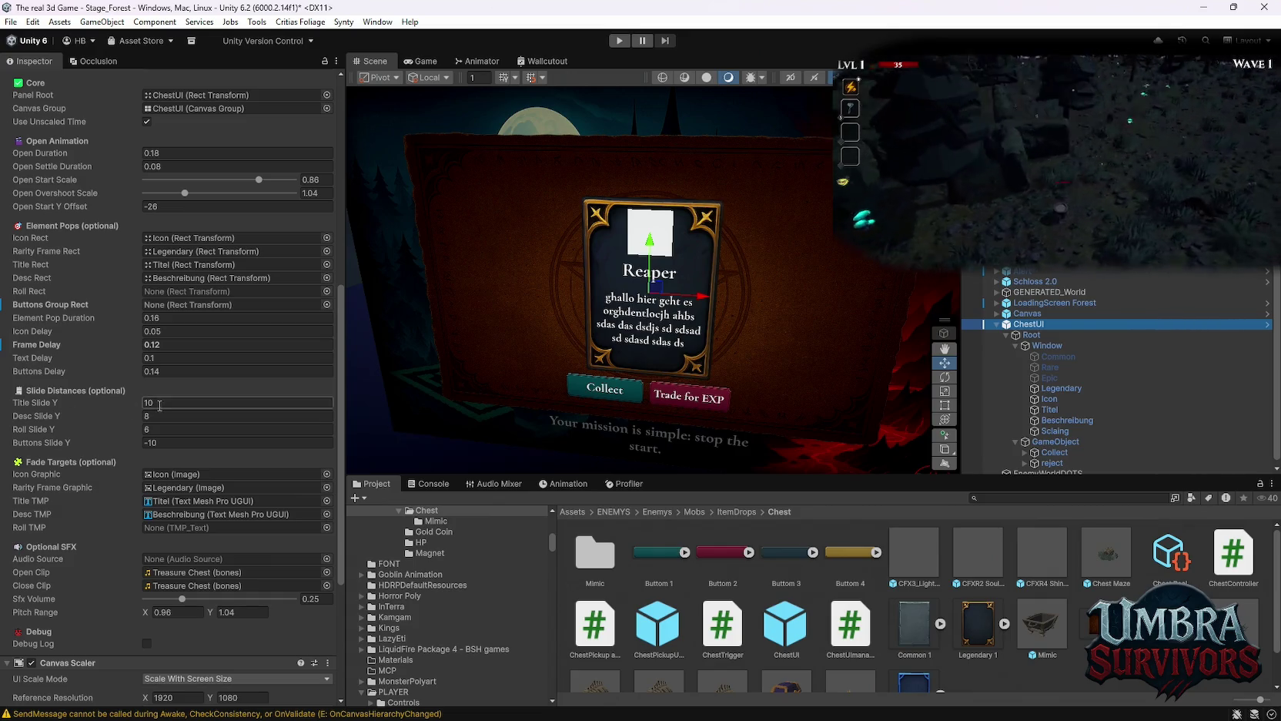
{"action": "type", "text": "0"}
{"action": "left_click", "coordinate": [164, 416]}
{"action": "type", "text": "0"}
{"action": "left_click", "coordinate": [165, 429]}
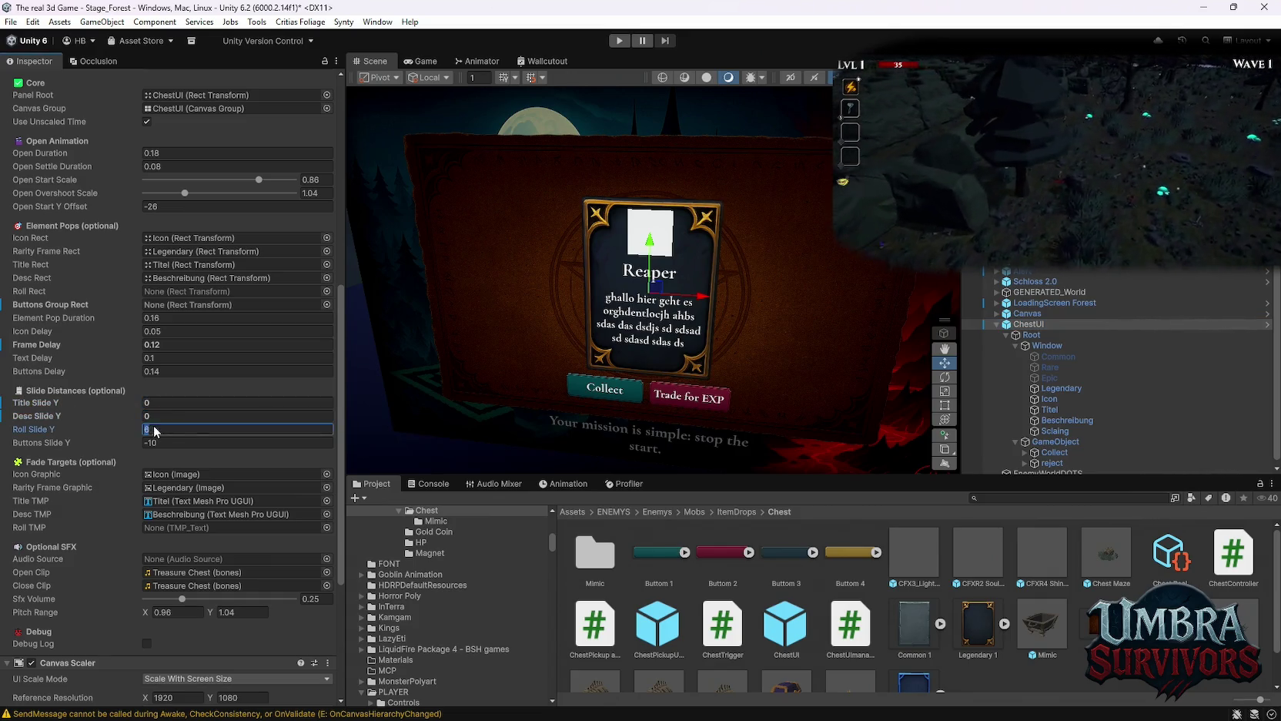
{"action": "type", "text": "0"}
{"action": "left_click", "coordinate": [166, 443]}
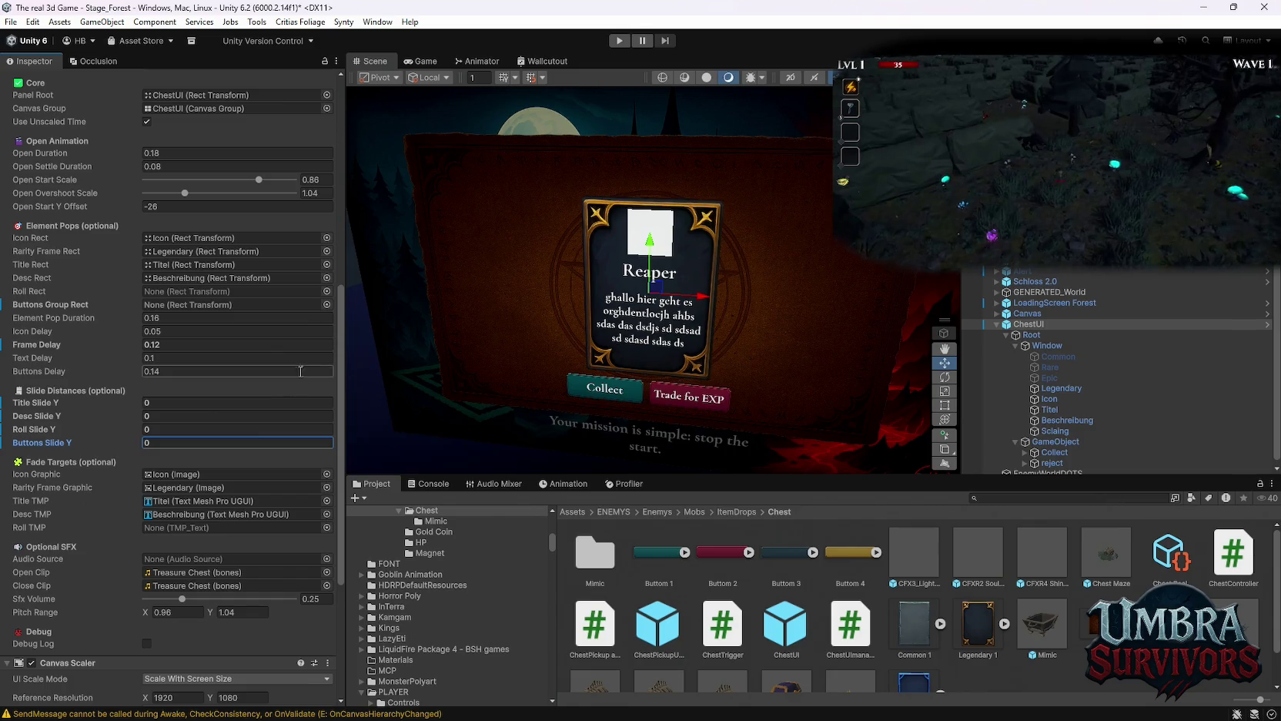
Reselect the ChestUI canvas and start play mode to test it.
{"action": "left_click", "coordinate": [11, 21]}
{"action": "left_click", "coordinate": [1037, 325]}
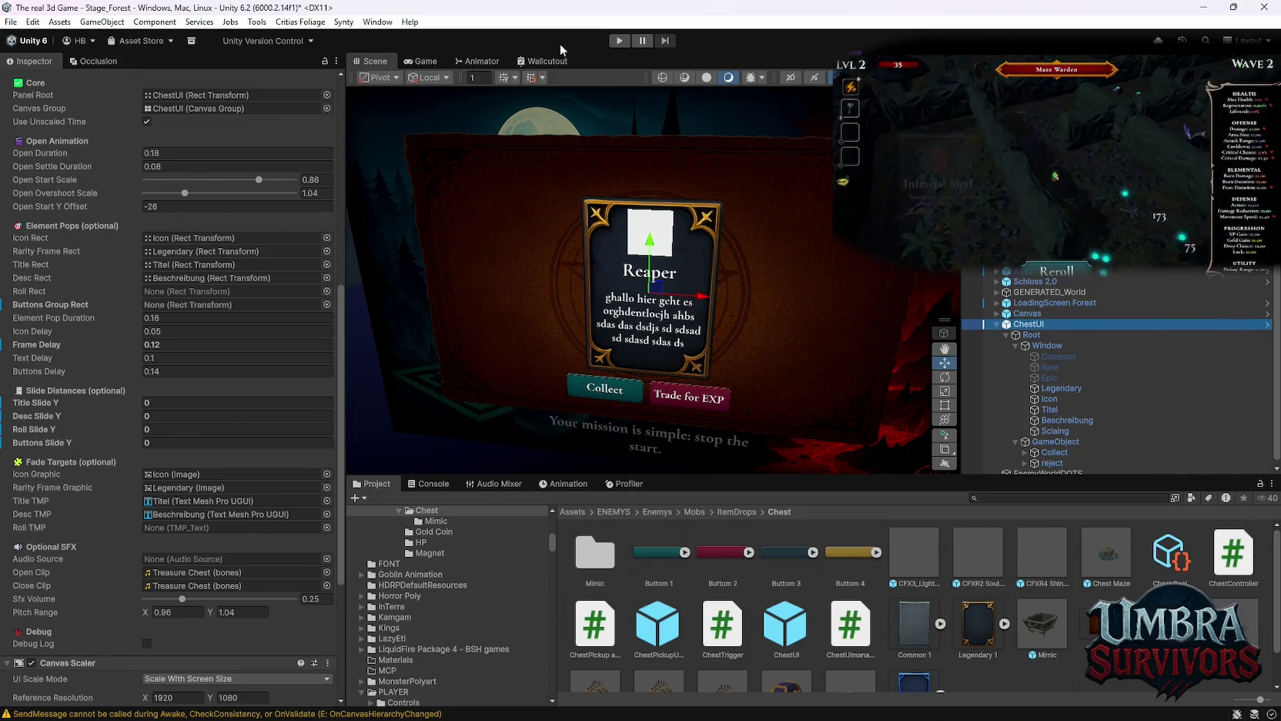
{"action": "left_click", "coordinate": [620, 42]}
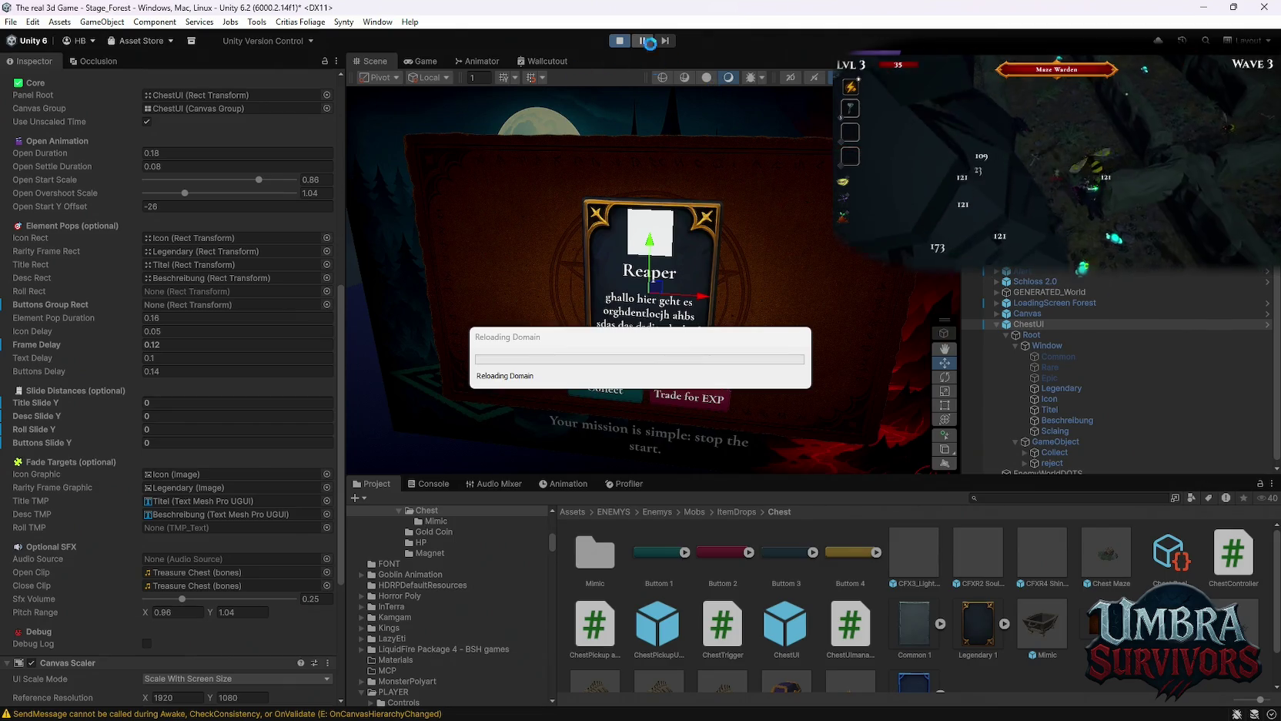
Play through to the chest card, pausing and resuming once, then stop play mode.
{"action": "key", "text": "Escape"}
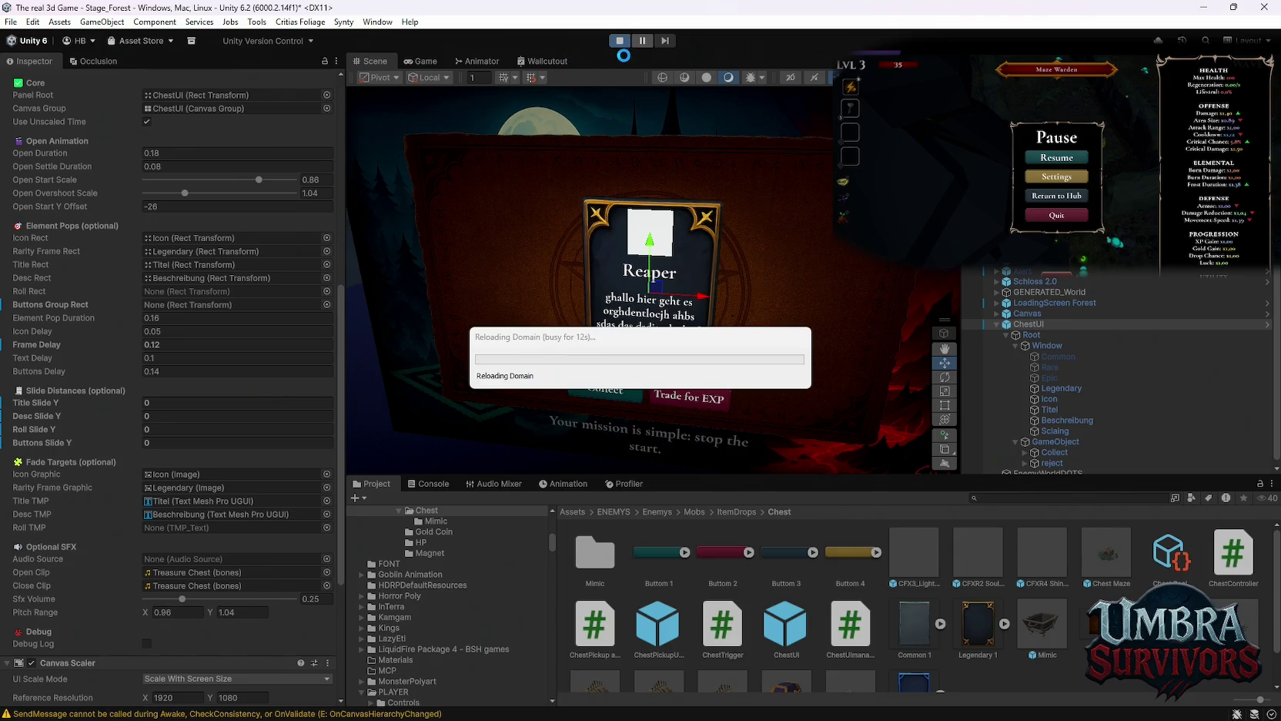
{"action": "key", "text": "Escape"}
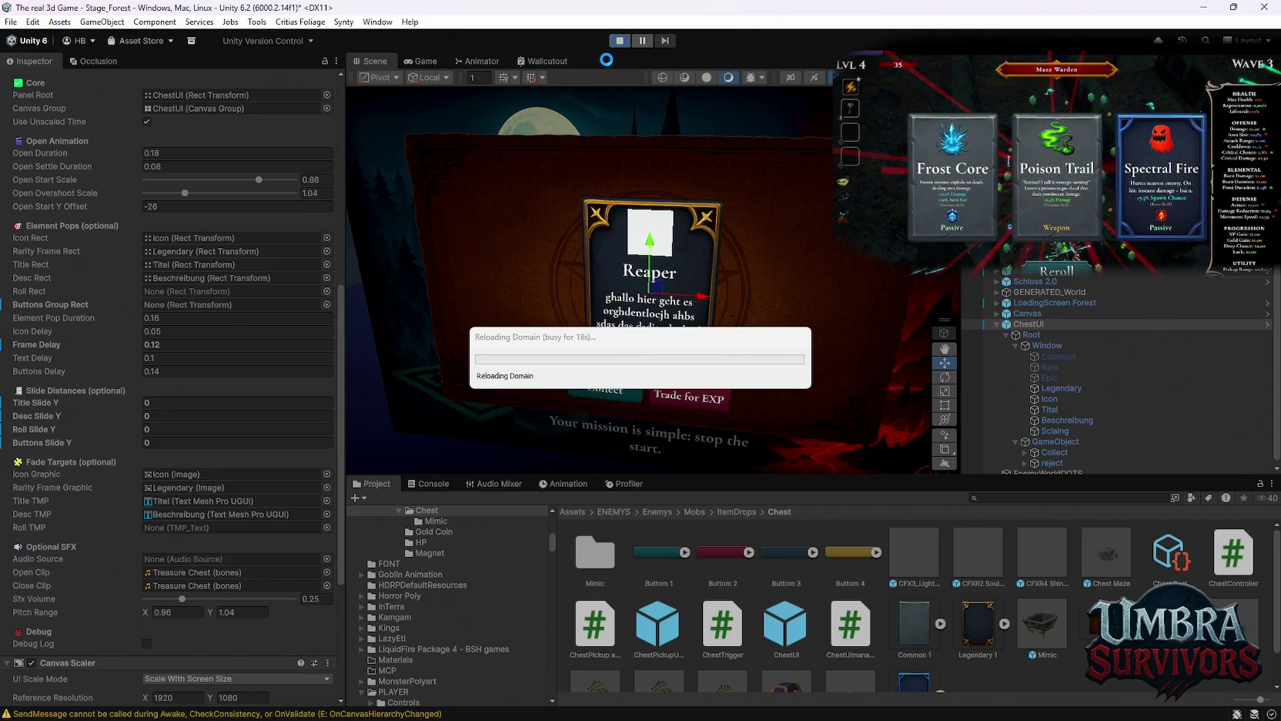
{"action": "left_click", "coordinate": [965, 202]}
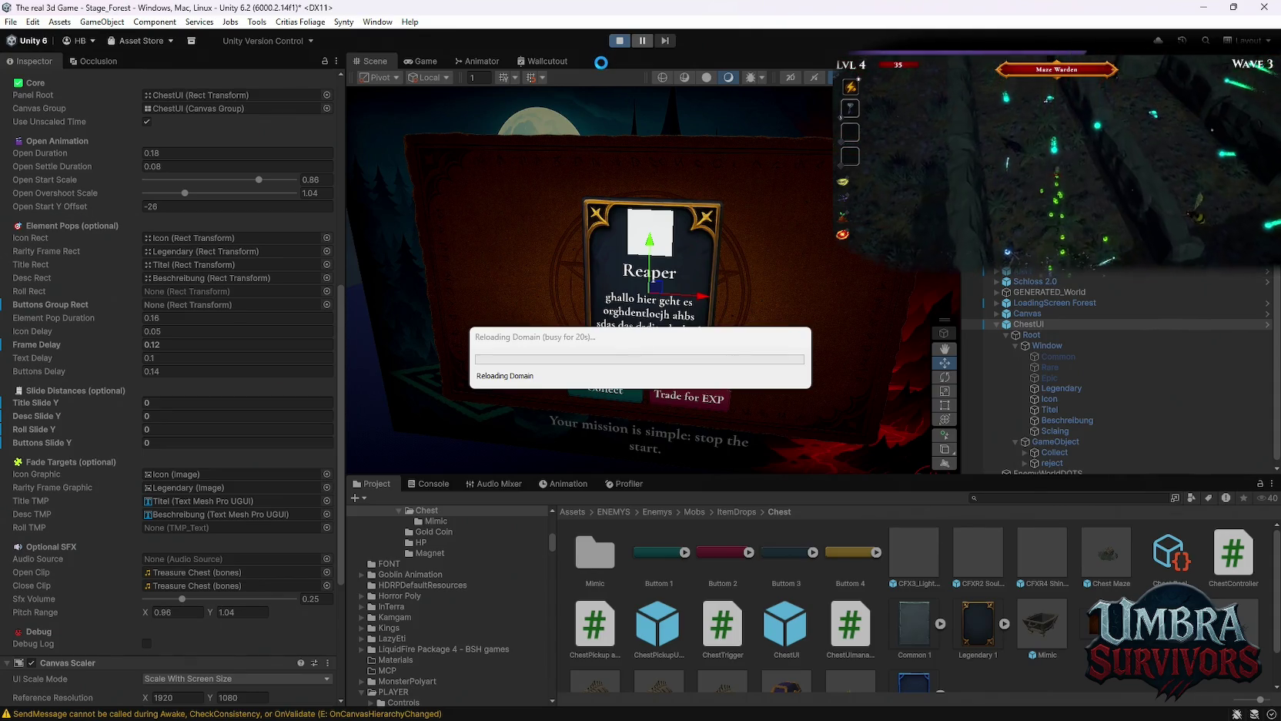
{"action": "left_click", "coordinate": [1161, 177]}
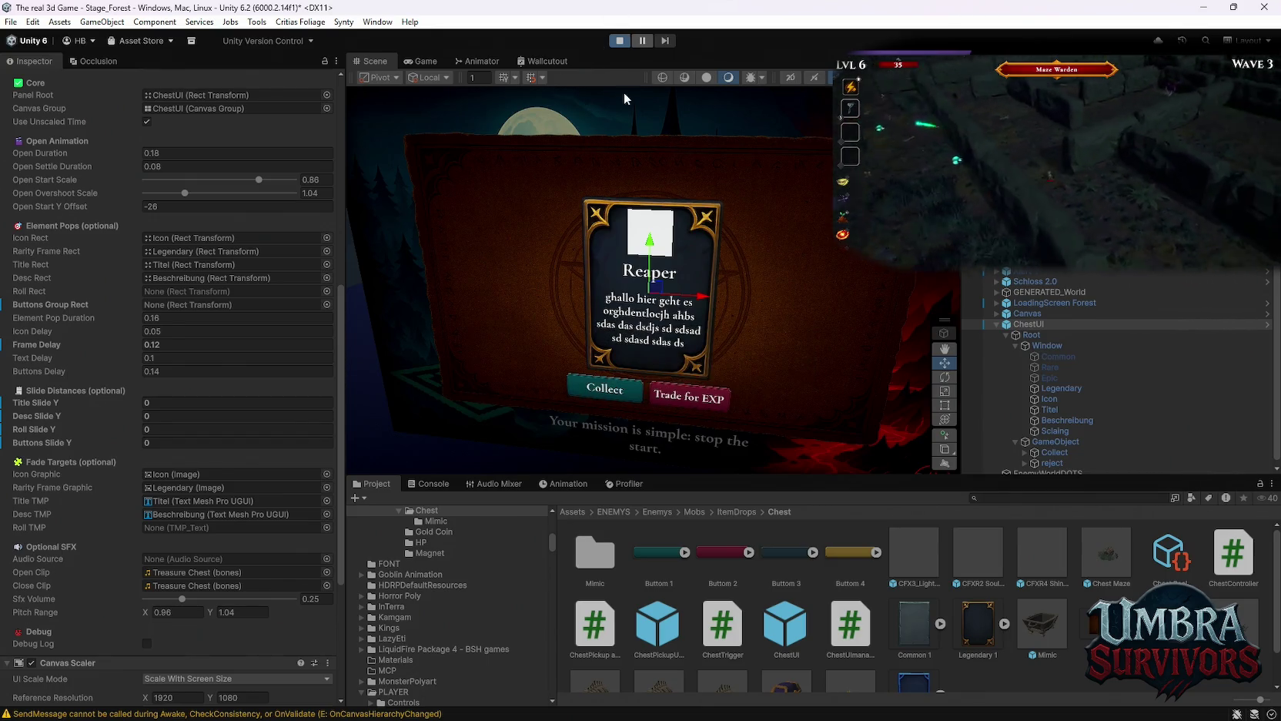
{"action": "left_click", "coordinate": [626, 41]}
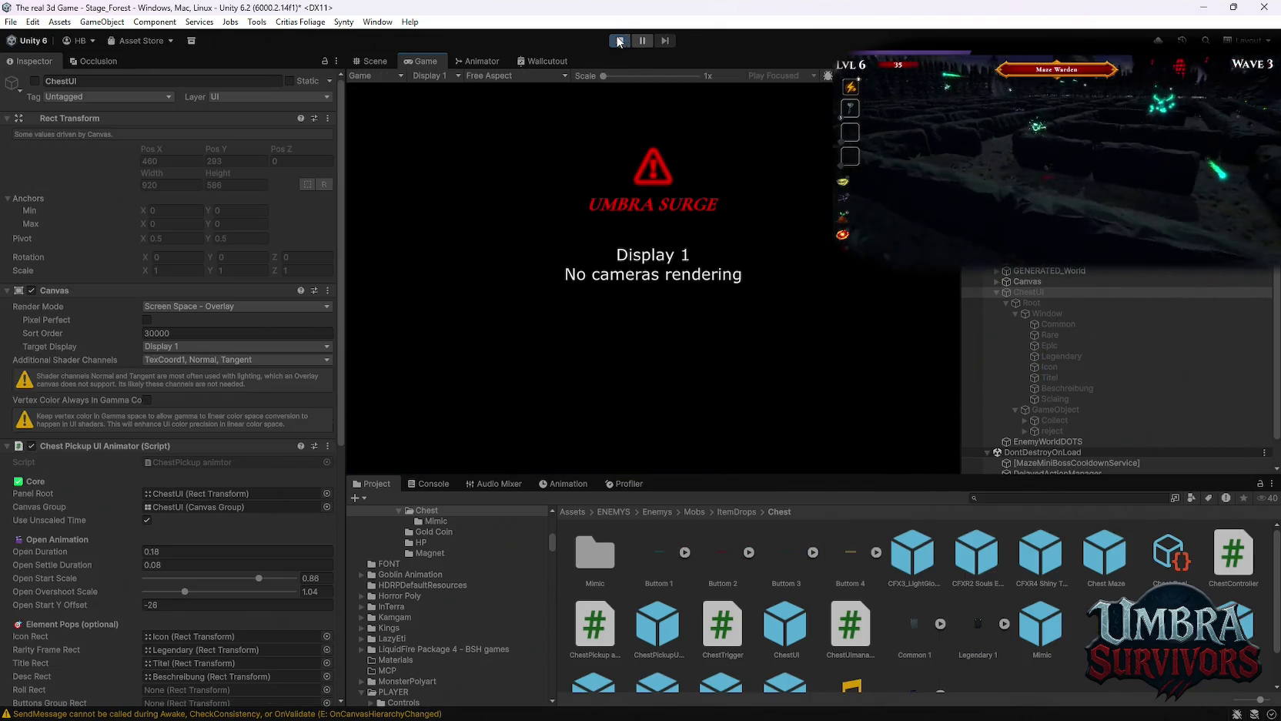
{"action": "left_click", "coordinate": [621, 42]}
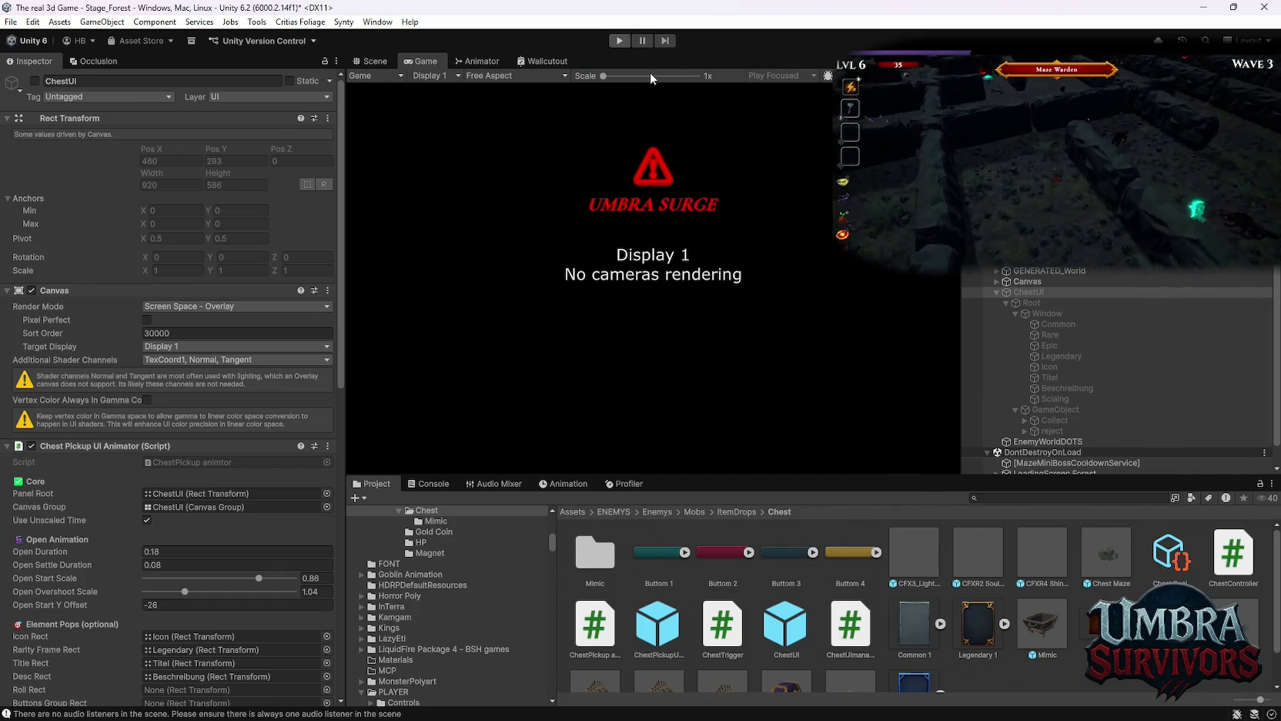
Switch to the Stage_Hub scene, saving the modified Stage_Forest scene first.
{"action": "left_click", "coordinate": [6, 21]}
{"action": "mouse_move", "coordinate": [154, 67]}
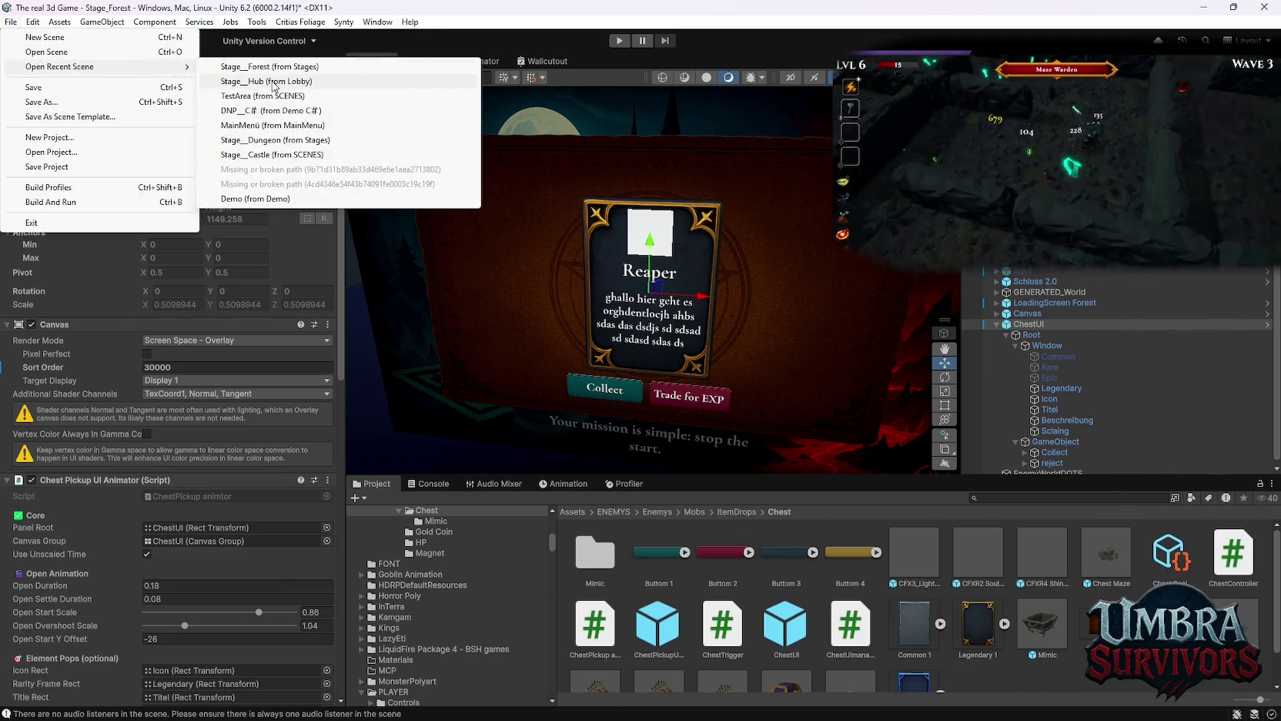
{"action": "left_click", "coordinate": [273, 85]}
{"action": "left_click", "coordinate": [622, 402]}
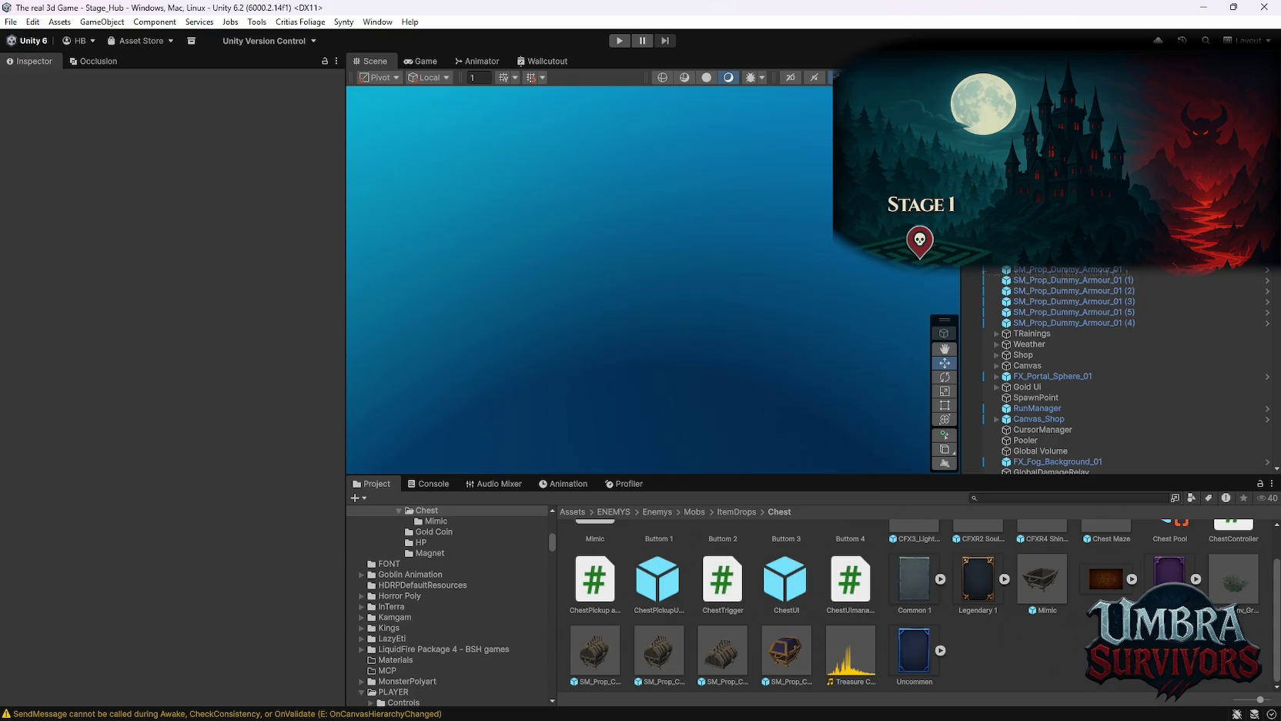
Scroll the Hierarchy to MainPlayer and select the Main Camera.
{"action": "scroll", "coordinate": [1091, 308], "scroll_direction": "down", "scroll_amount": 2}
{"action": "scroll", "coordinate": [1092, 318], "scroll_direction": "up", "scroll_amount": 2}
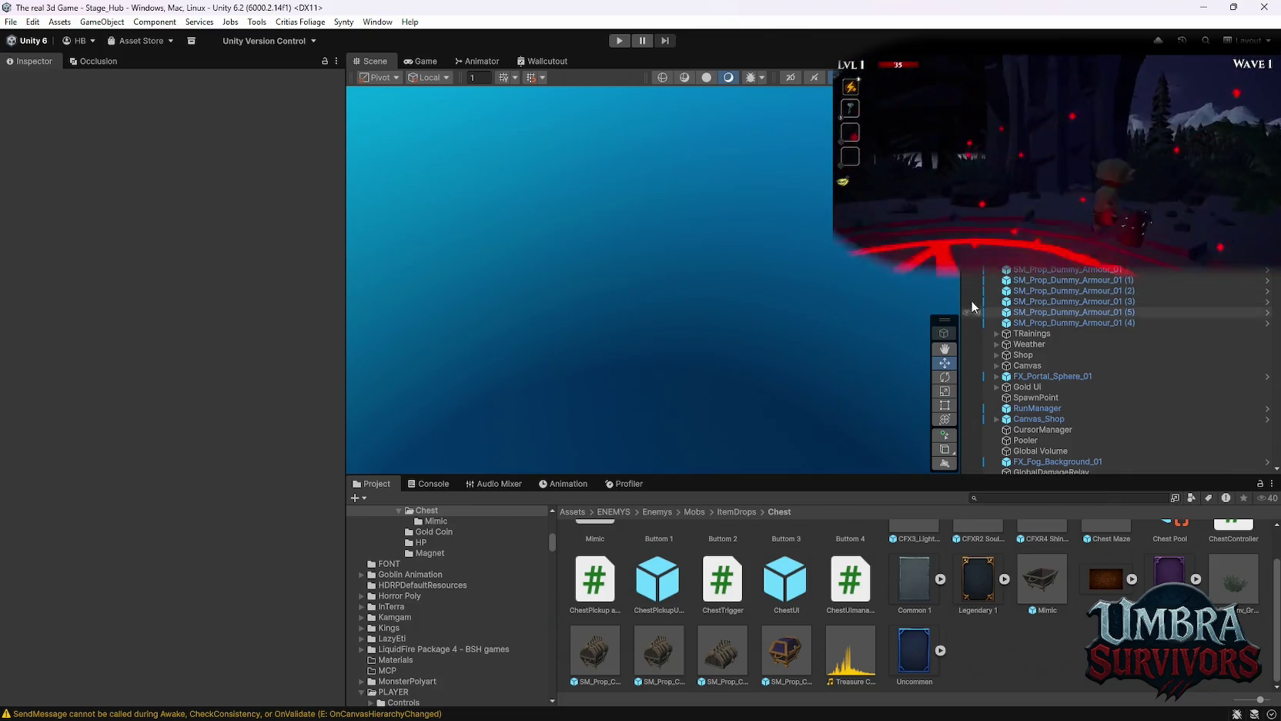
{"action": "scroll", "coordinate": [1001, 308], "scroll_direction": "down", "scroll_amount": 10}
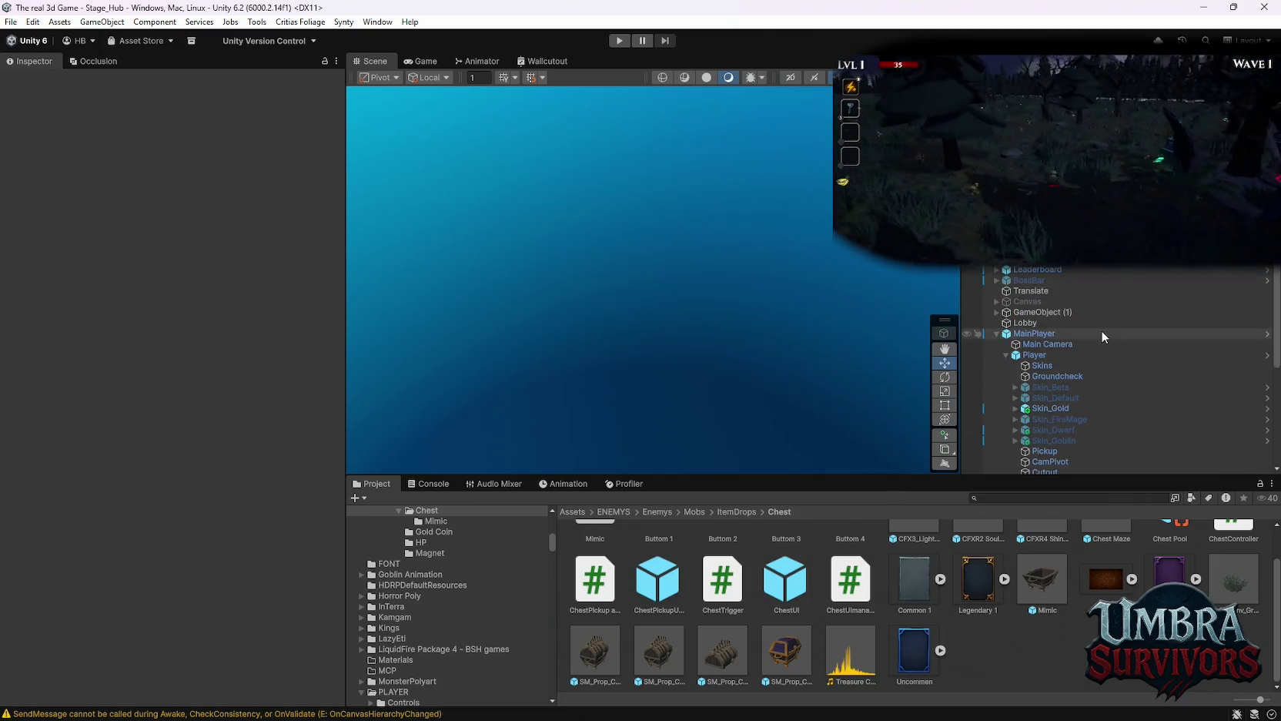
{"action": "left_click", "coordinate": [1047, 345]}
Review the Player Camera script fields and their tooltips in the Inspector.
{"action": "scroll", "coordinate": [187, 390], "scroll_direction": "down", "scroll_amount": 10}
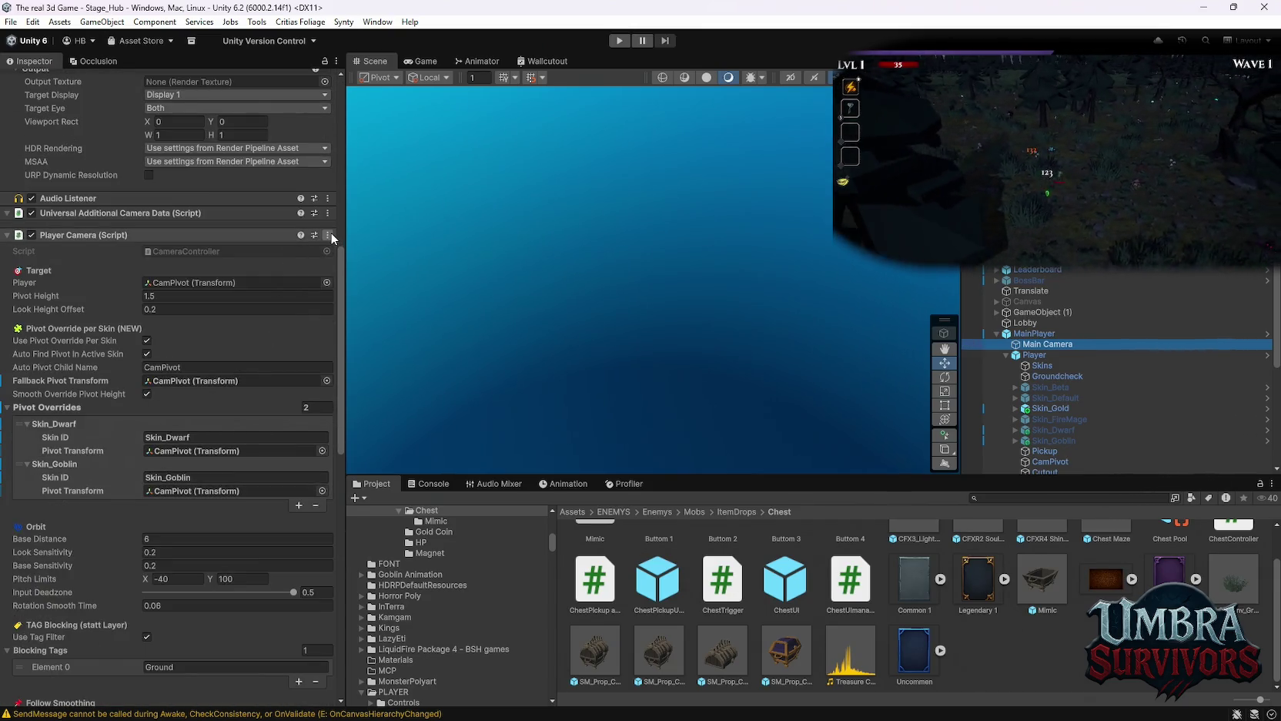
{"action": "left_click", "coordinate": [329, 234]}
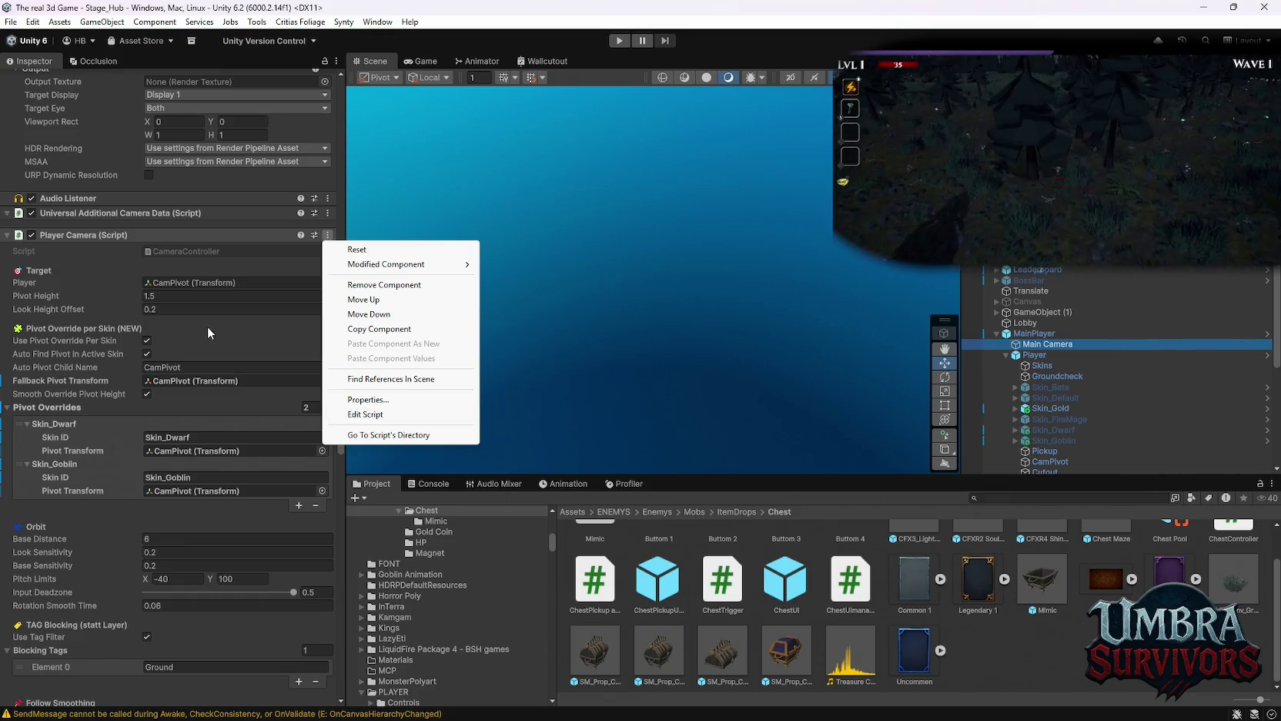
{"action": "left_click", "coordinate": [213, 323]}
{"action": "scroll", "coordinate": [256, 449], "scroll_direction": "down", "scroll_amount": 2}
{"action": "scroll", "coordinate": [268, 470], "scroll_direction": "down", "scroll_amount": 3}
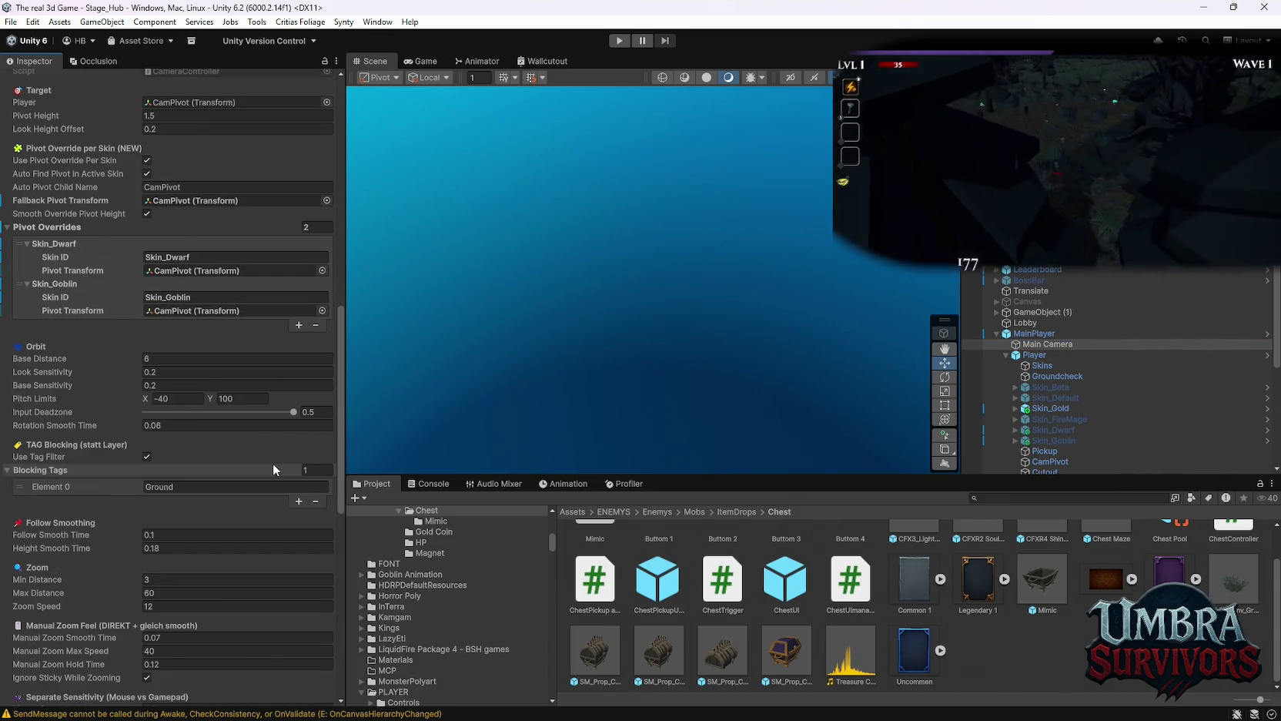
{"action": "scroll", "coordinate": [208, 497], "scroll_direction": "down", "scroll_amount": 3}
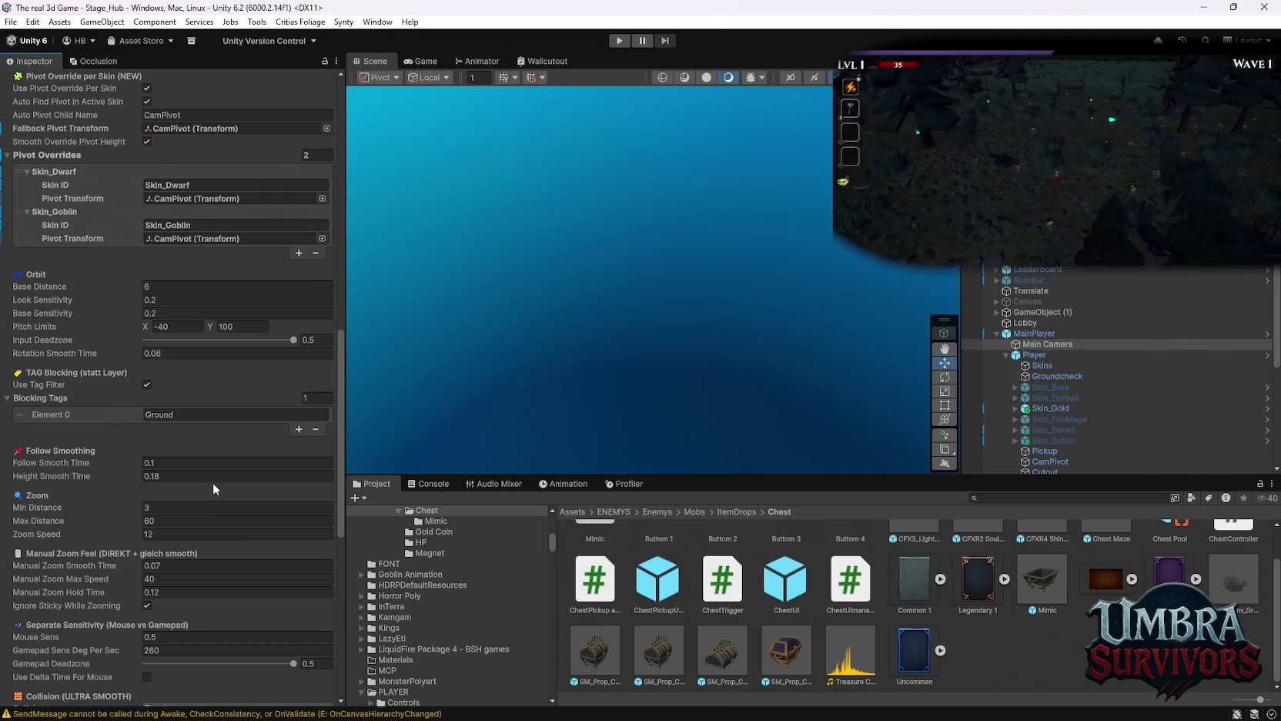
{"action": "scroll", "coordinate": [213, 483], "scroll_direction": "down", "scroll_amount": 2}
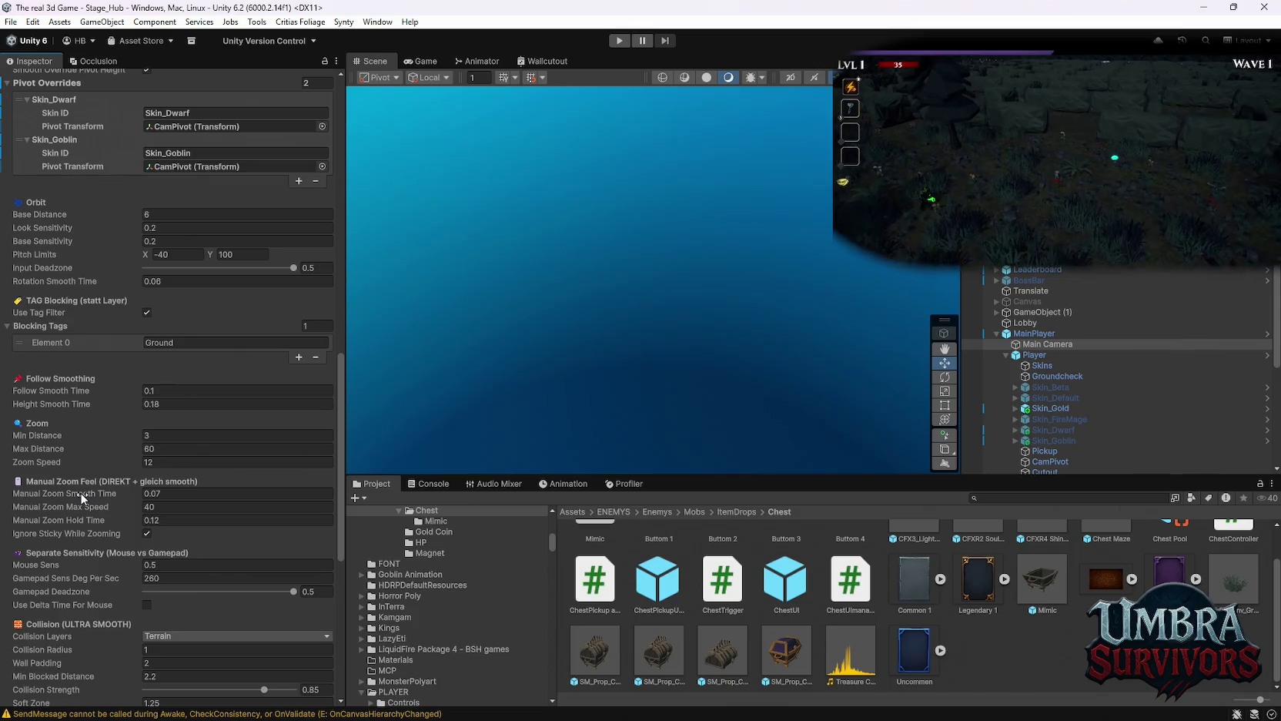
{"action": "mouse_move", "coordinate": [81, 497]}
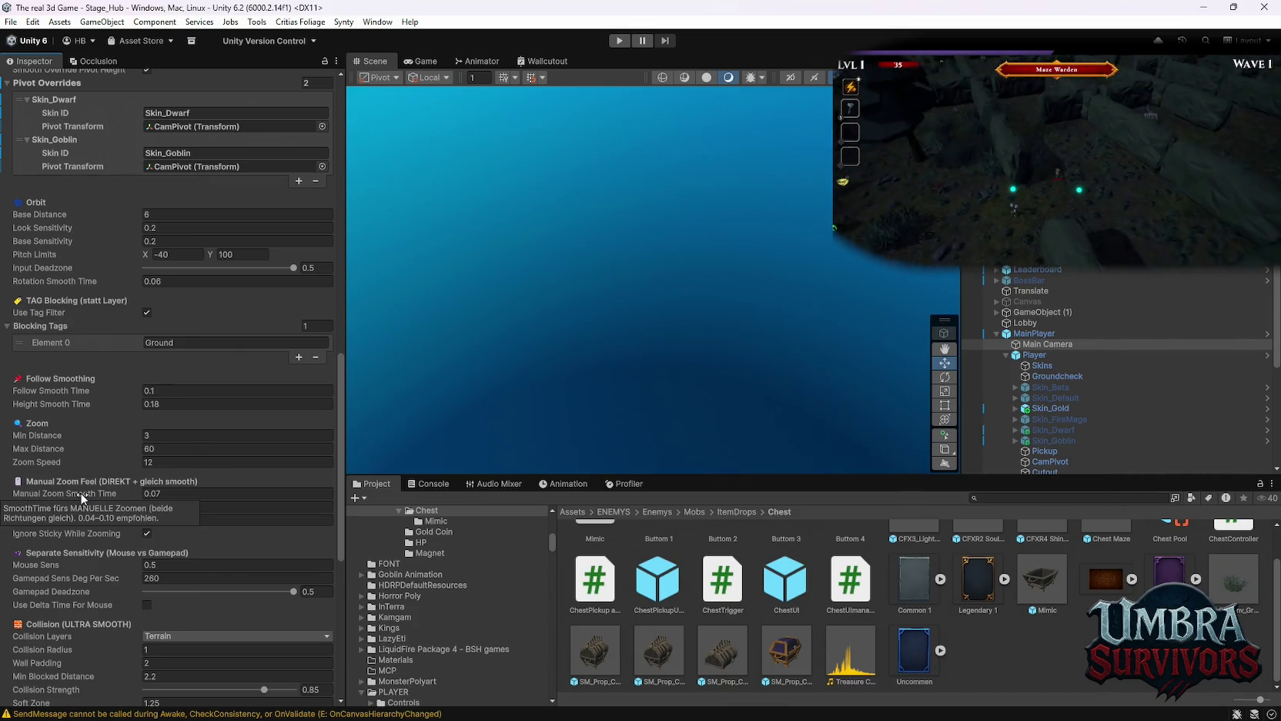
{"action": "mouse_move", "coordinate": [66, 524]}
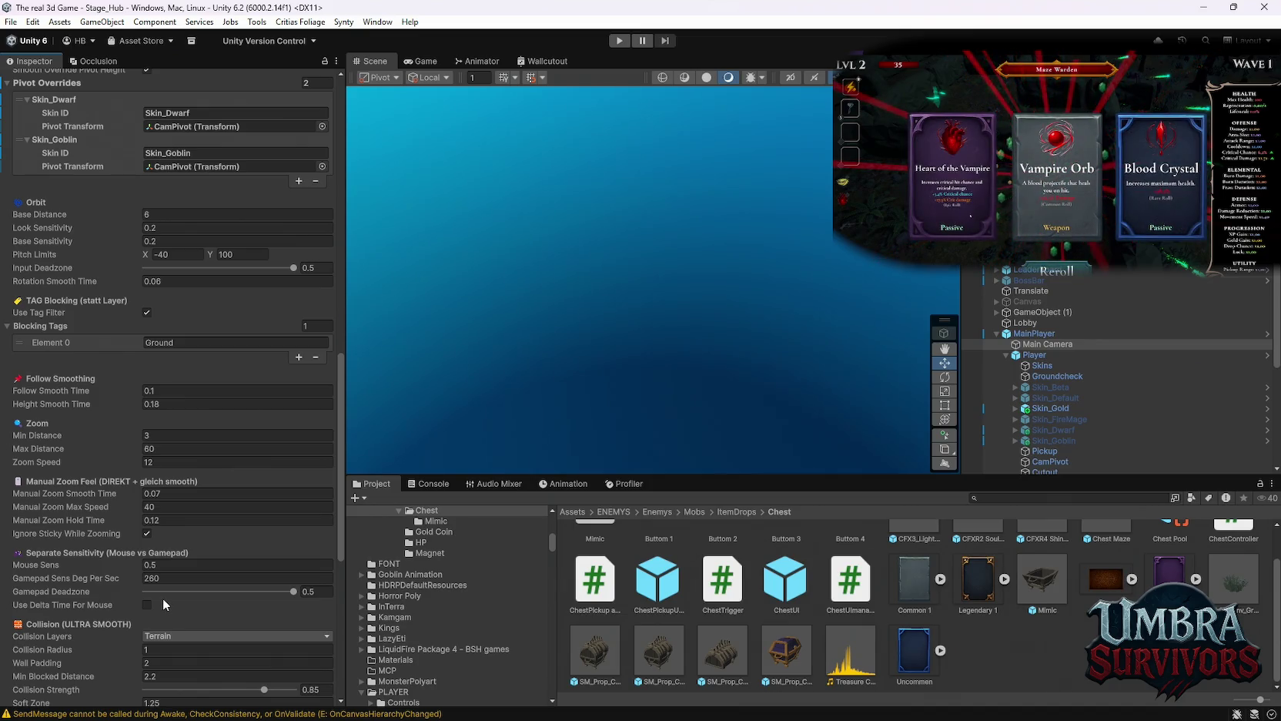
{"action": "scroll", "coordinate": [163, 605], "scroll_direction": "down", "scroll_amount": 1}
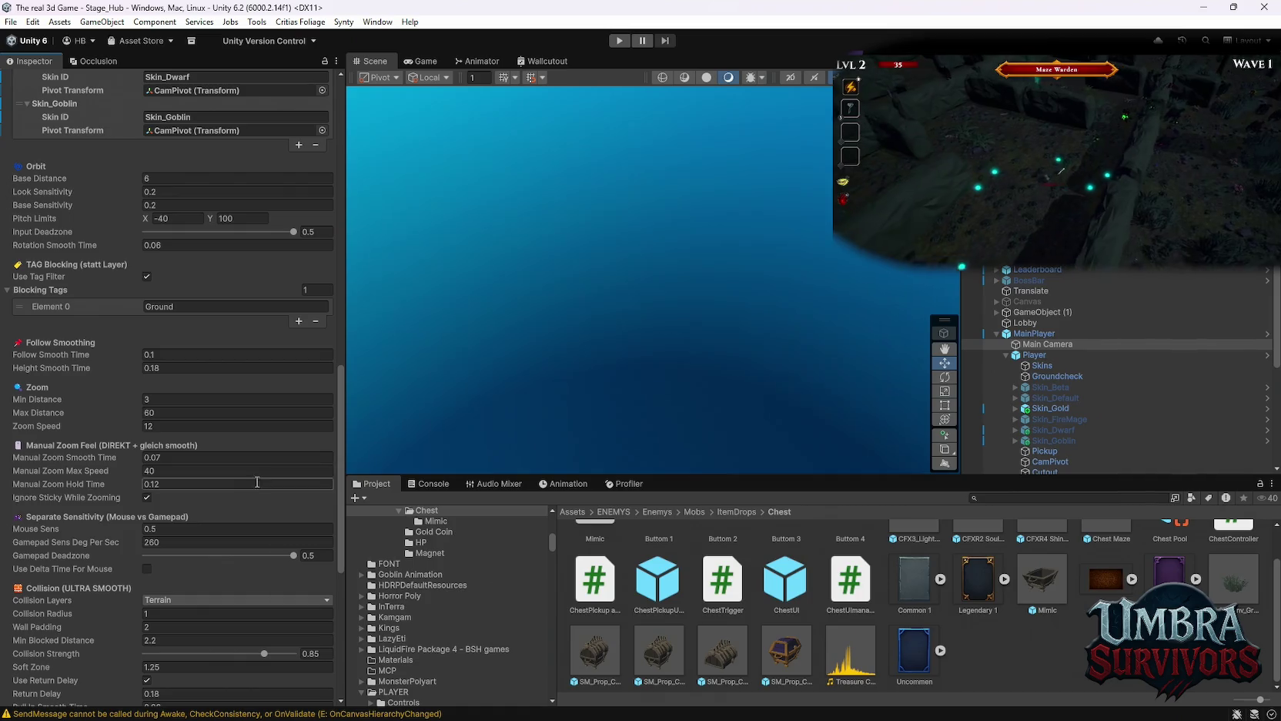
Snip a screenshot of the Manual Zoom Feel values.
{"action": "key", "text": "super+shift+s"}
{"action": "mouse_move", "coordinate": [327, 426]}
{"action": "left_mouse_down"}
{"action": "mouse_move", "coordinate": [23, 538]}
{"action": "mouse_move", "coordinate": [11, 507]}
{"action": "left_mouse_up"}
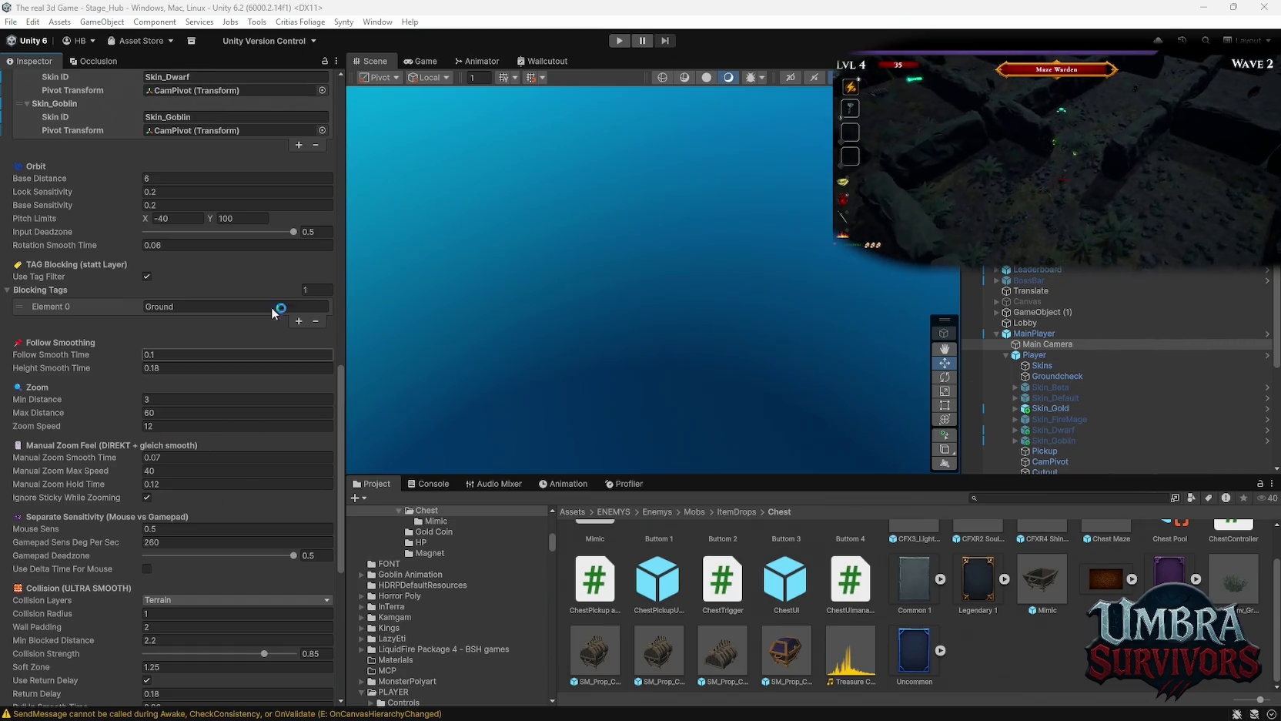
{"action": "scroll", "coordinate": [262, 339], "scroll_direction": "up", "scroll_amount": 10}
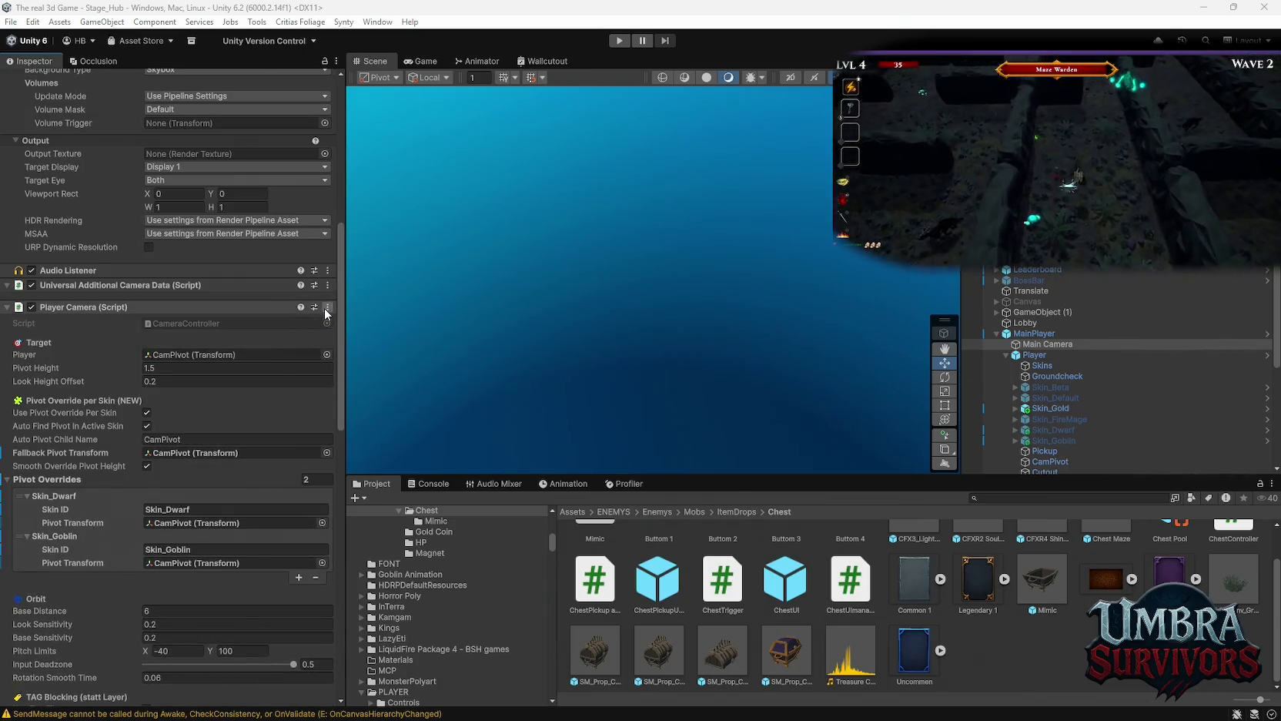
Open the camera controller script in Visual Studio via Edit Script.
{"action": "left_click", "coordinate": [328, 307]}
{"action": "left_click", "coordinate": [366, 486]}
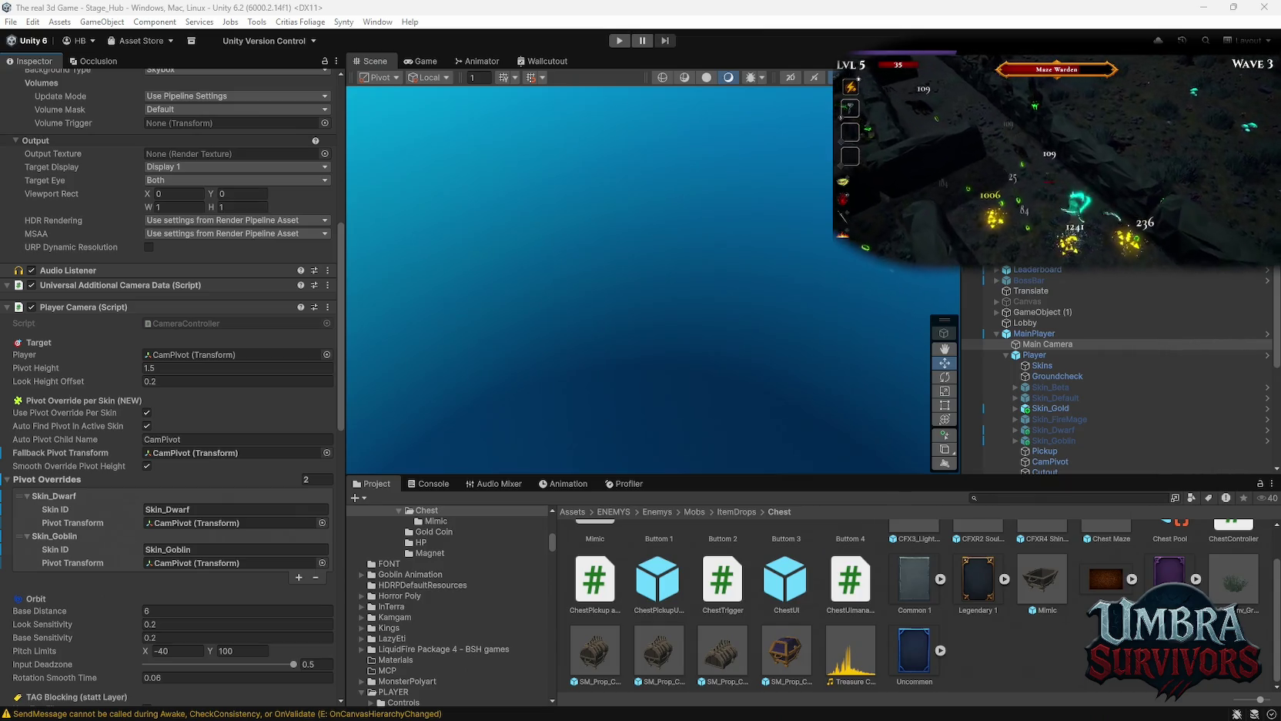
{"action": "scroll", "coordinate": [154, 509], "scroll_direction": "down", "scroll_amount": 20}
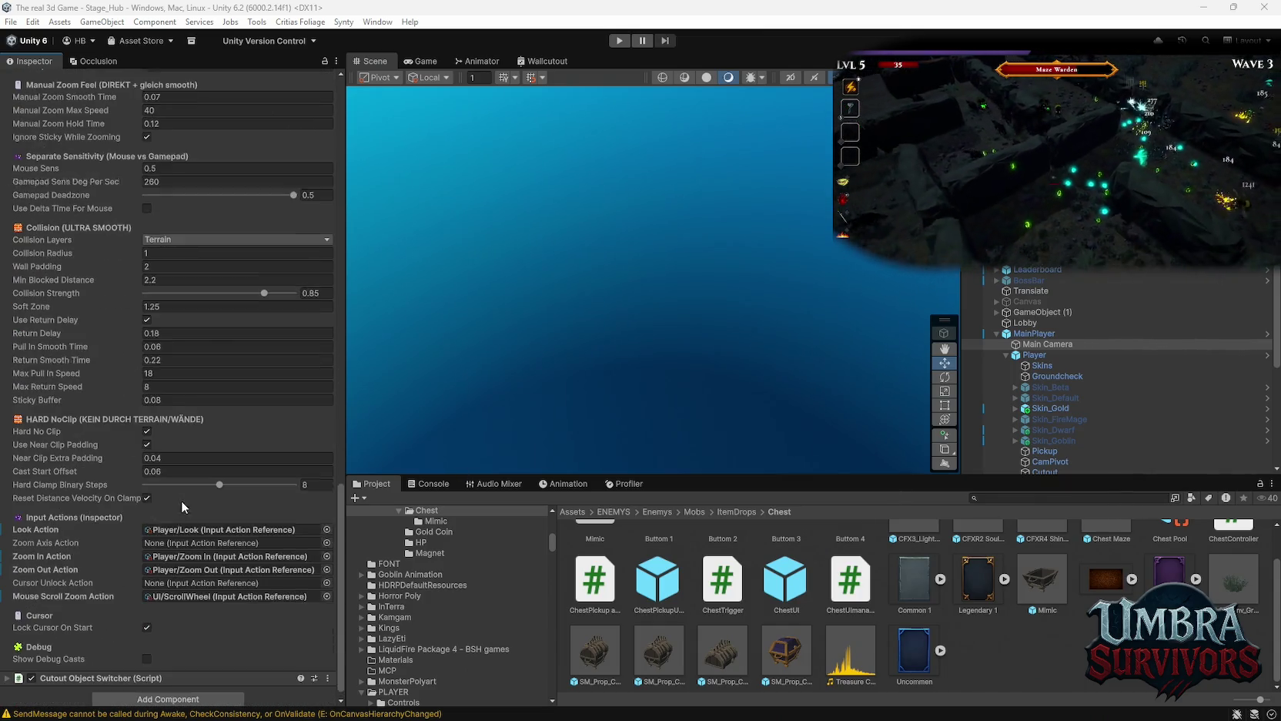
{"action": "scroll", "coordinate": [183, 506], "scroll_direction": "down", "scroll_amount": 1}
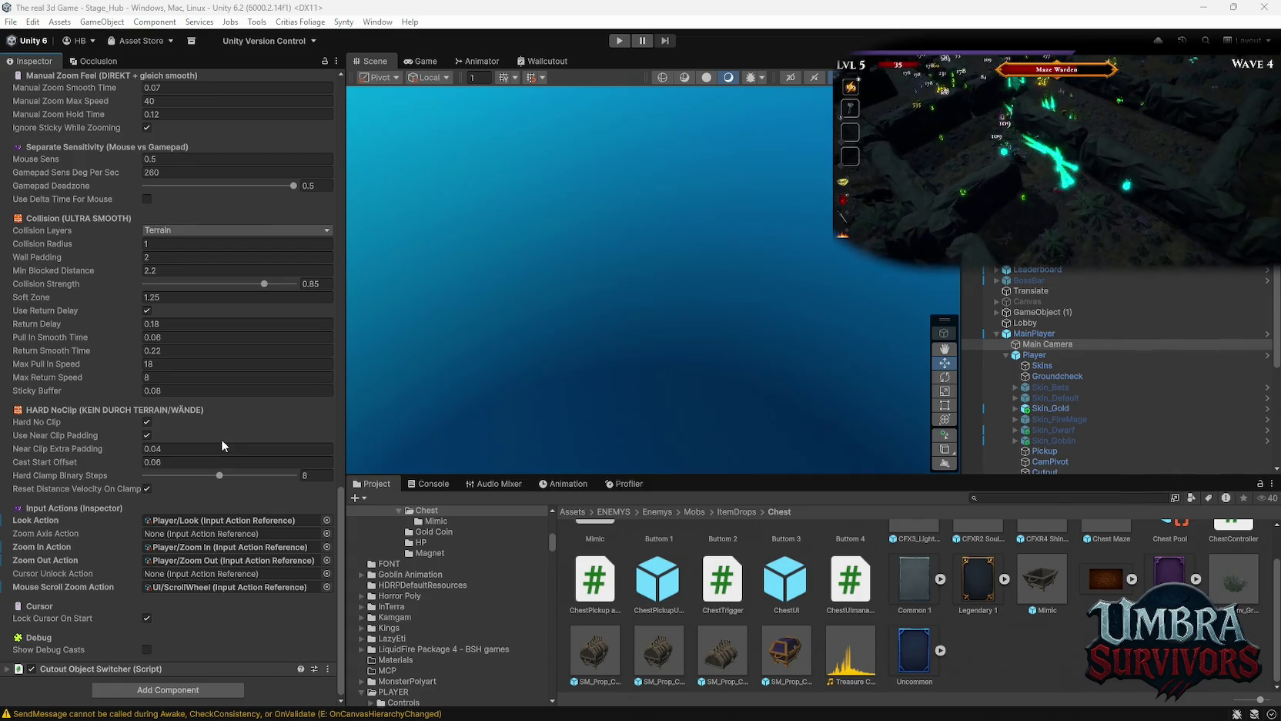
Snip a screenshot of the camera's orbit, zoom and collision settings panel.
{"action": "scroll", "coordinate": [226, 434], "scroll_direction": "up", "scroll_amount": 3}
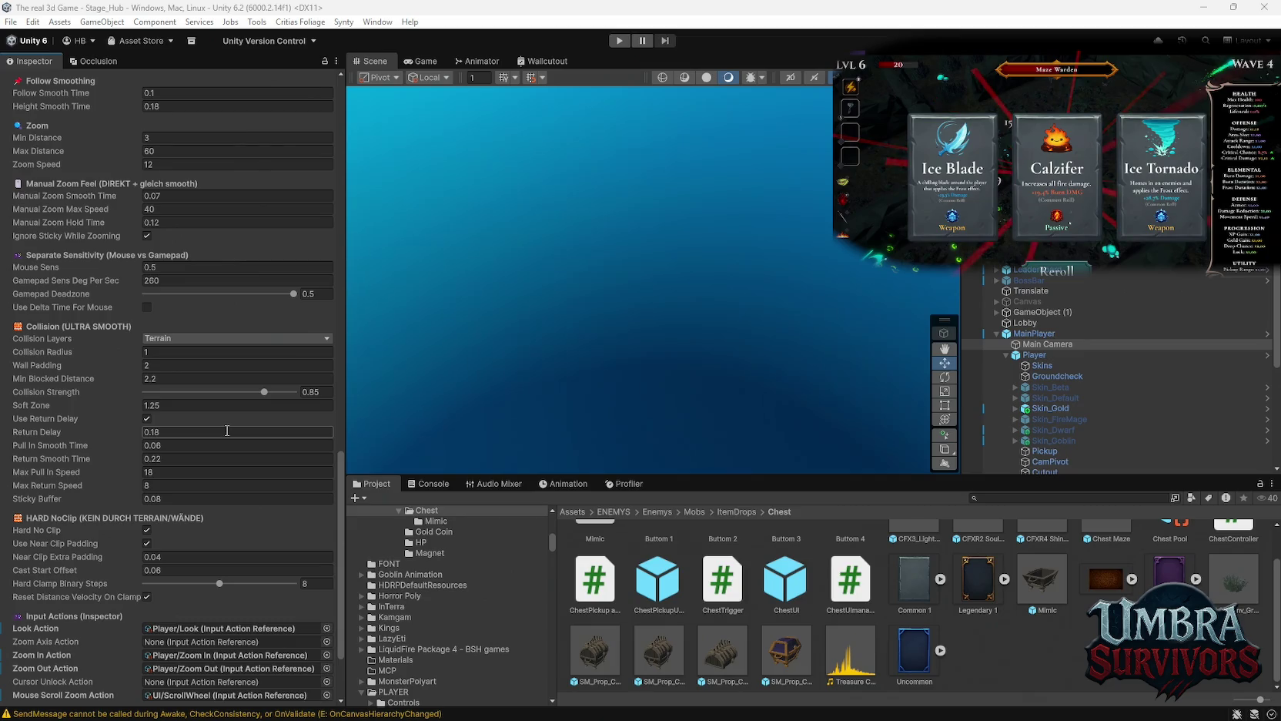
{"action": "scroll", "coordinate": [227, 431], "scroll_direction": "up", "scroll_amount": 2}
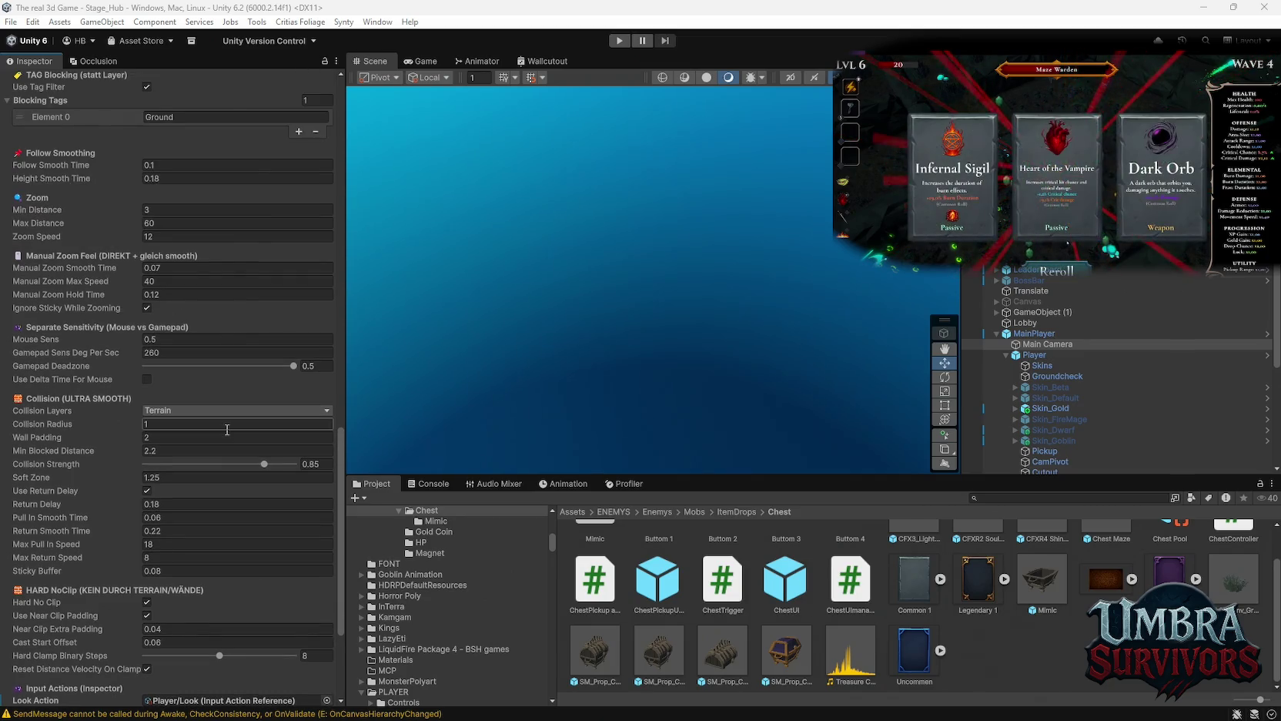
{"action": "scroll", "coordinate": [226, 429], "scroll_direction": "up", "scroll_amount": 2}
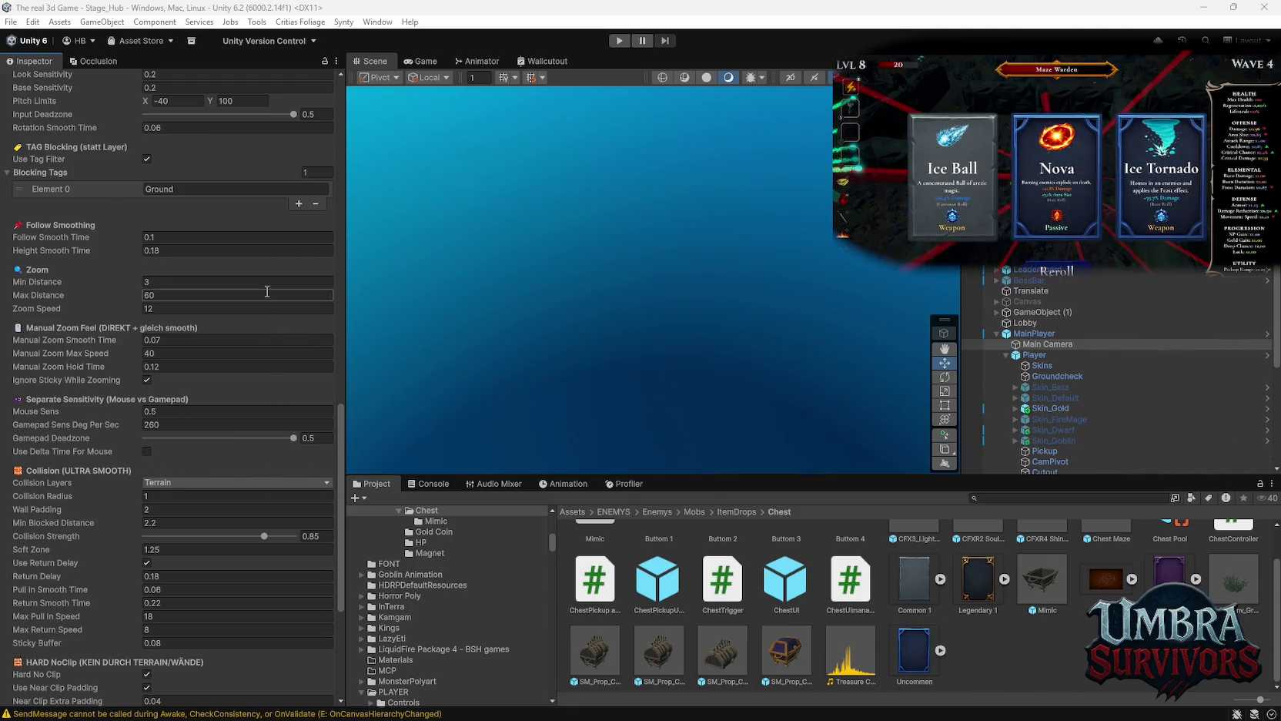
{"action": "key", "text": "super+shift+s"}
{"action": "left_click_drag", "start_coordinate": [2, 134], "coordinate": [354, 671]}
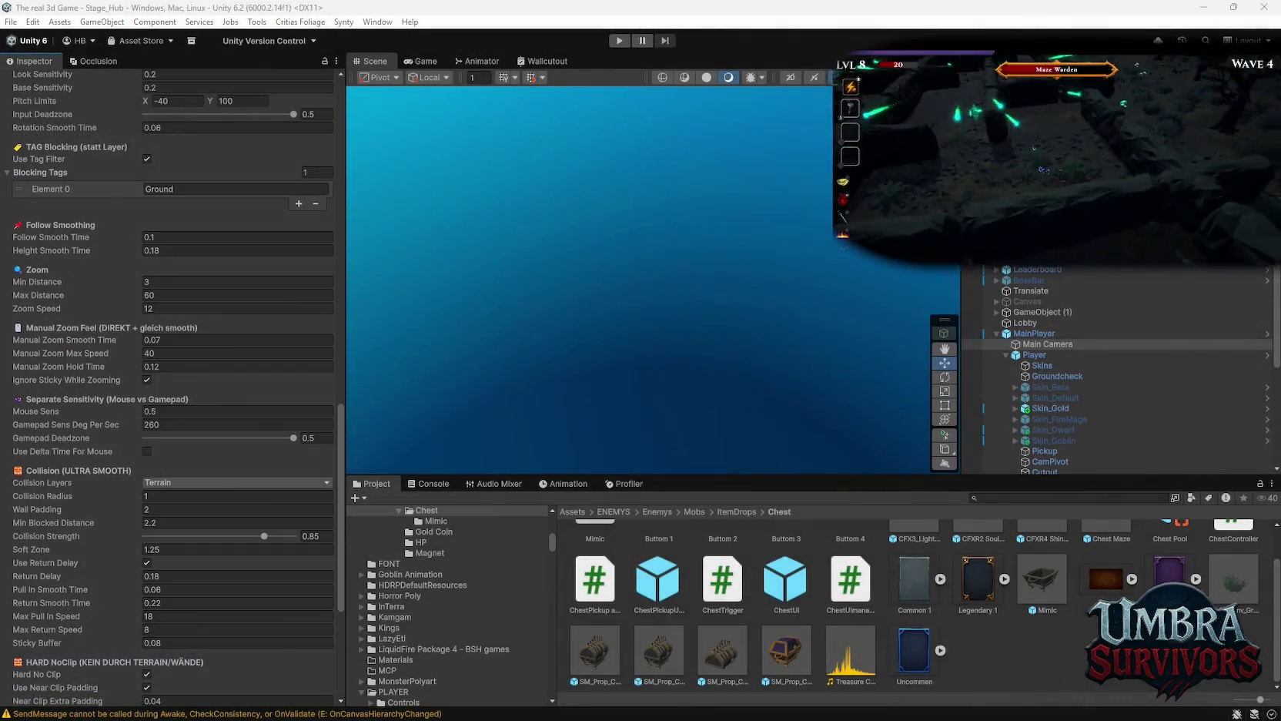
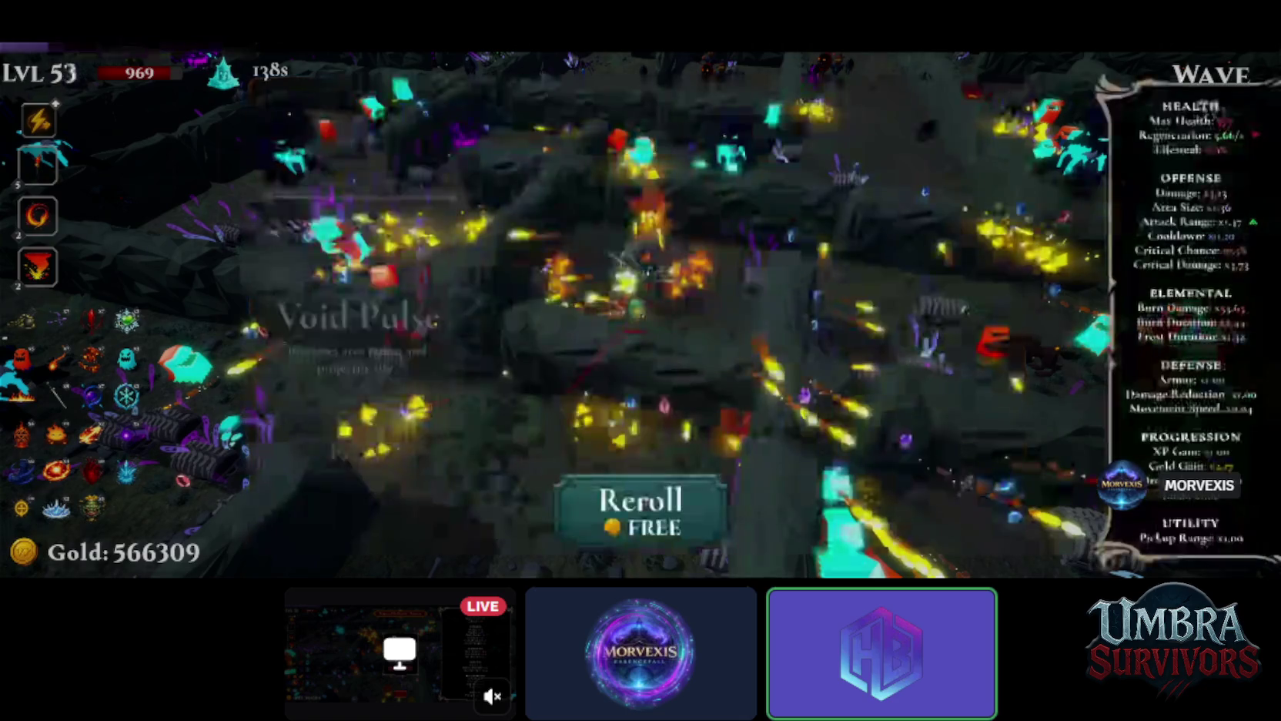
Reroll the upgrade cards to take the Shadowstride and Silver Blade passives.
{"action": "left_click", "coordinate": [678, 508]}
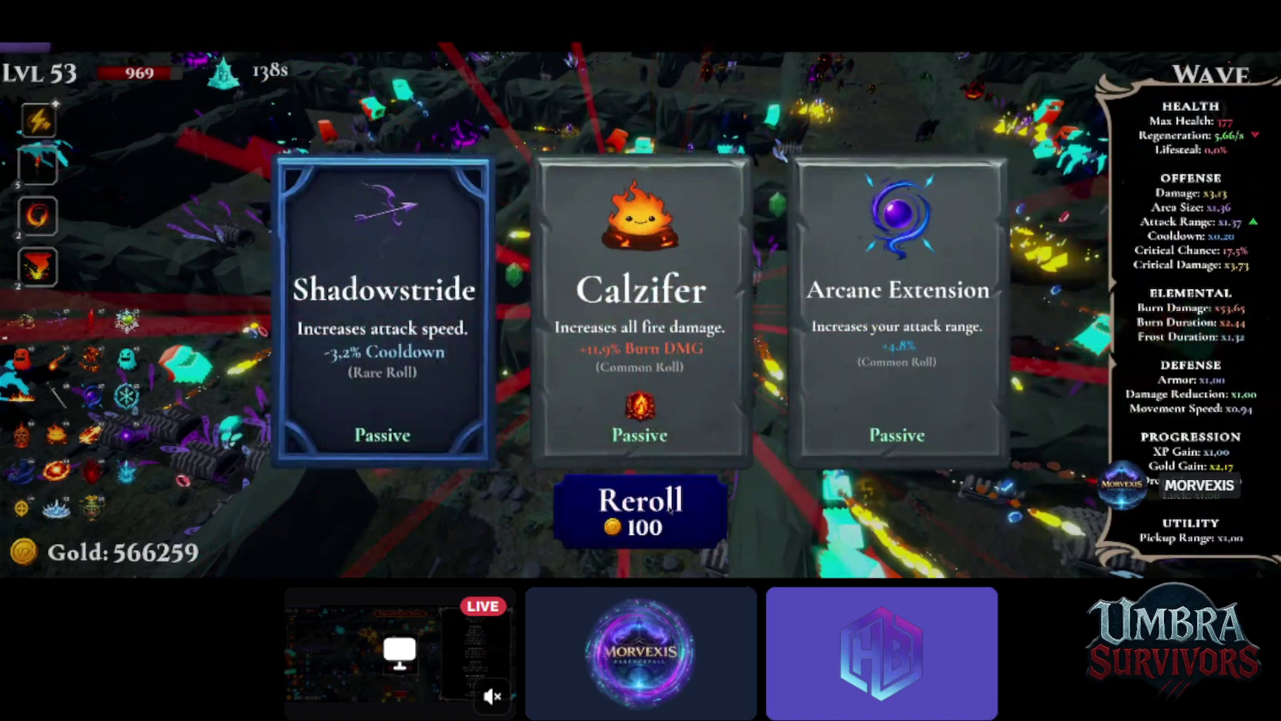
{"action": "left_click", "coordinate": [379, 251]}
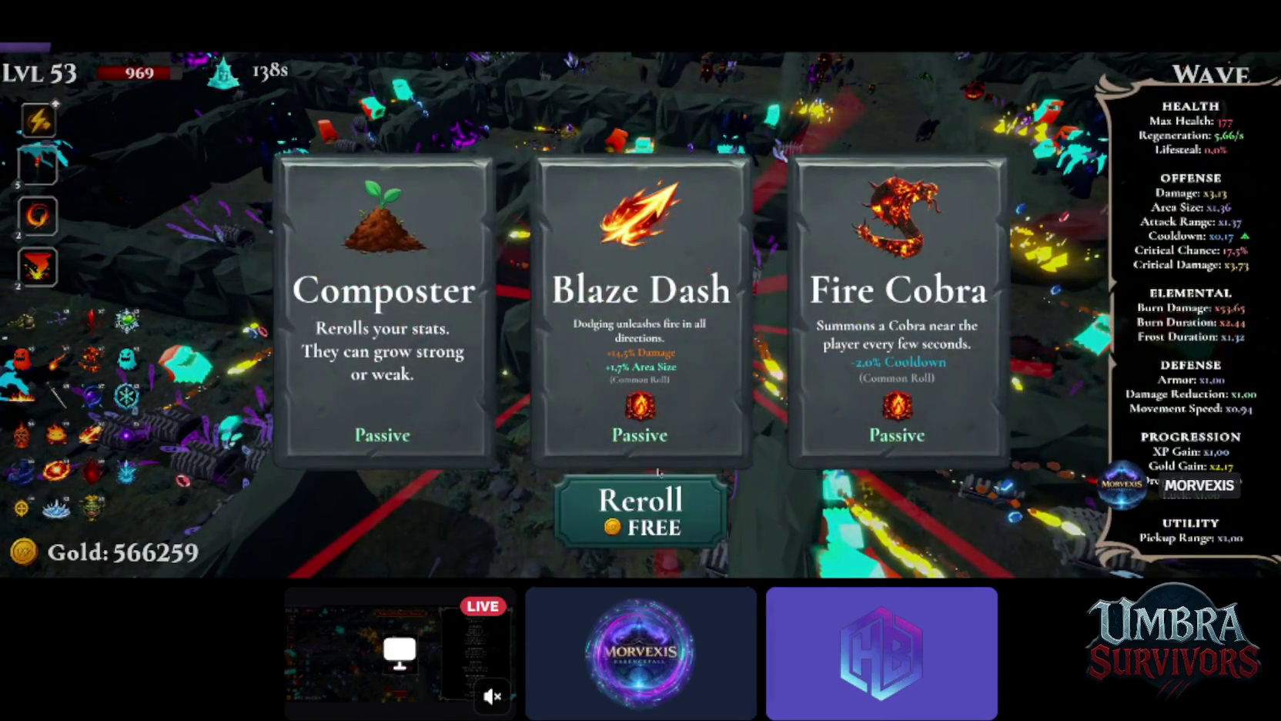
{"action": "left_click", "coordinate": [667, 531]}
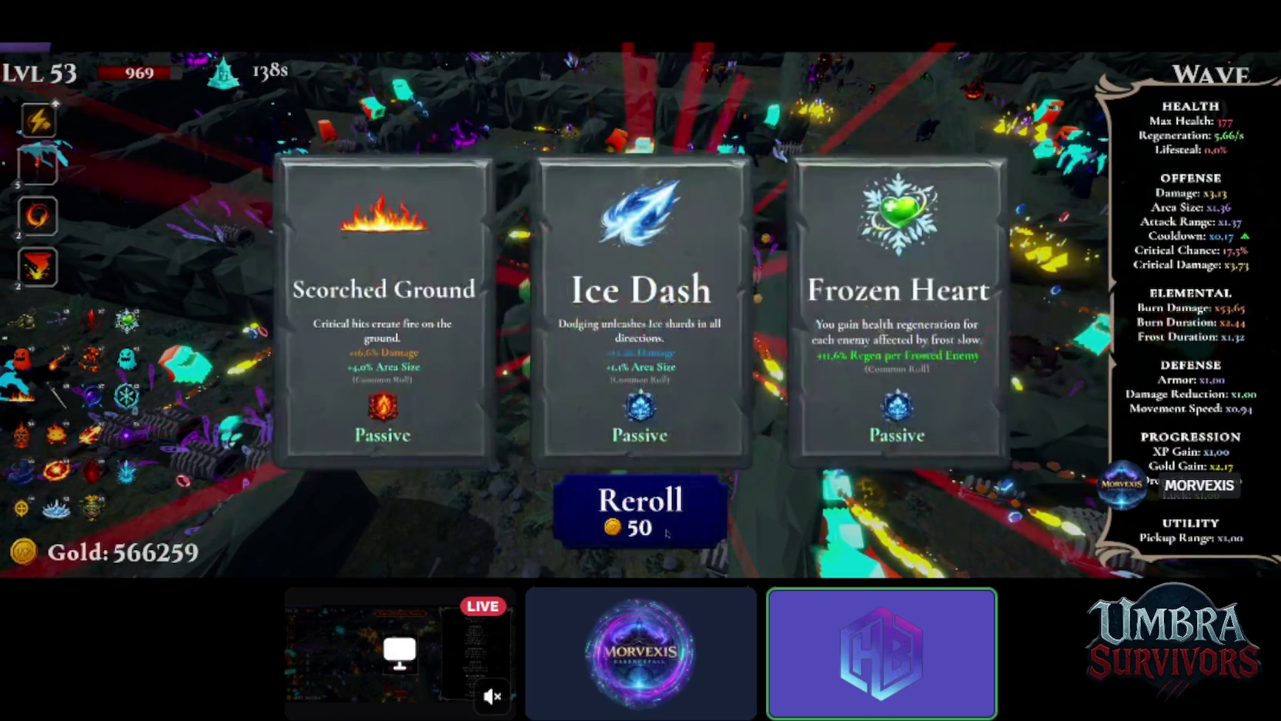
{"action": "left_click", "coordinate": [667, 531]}
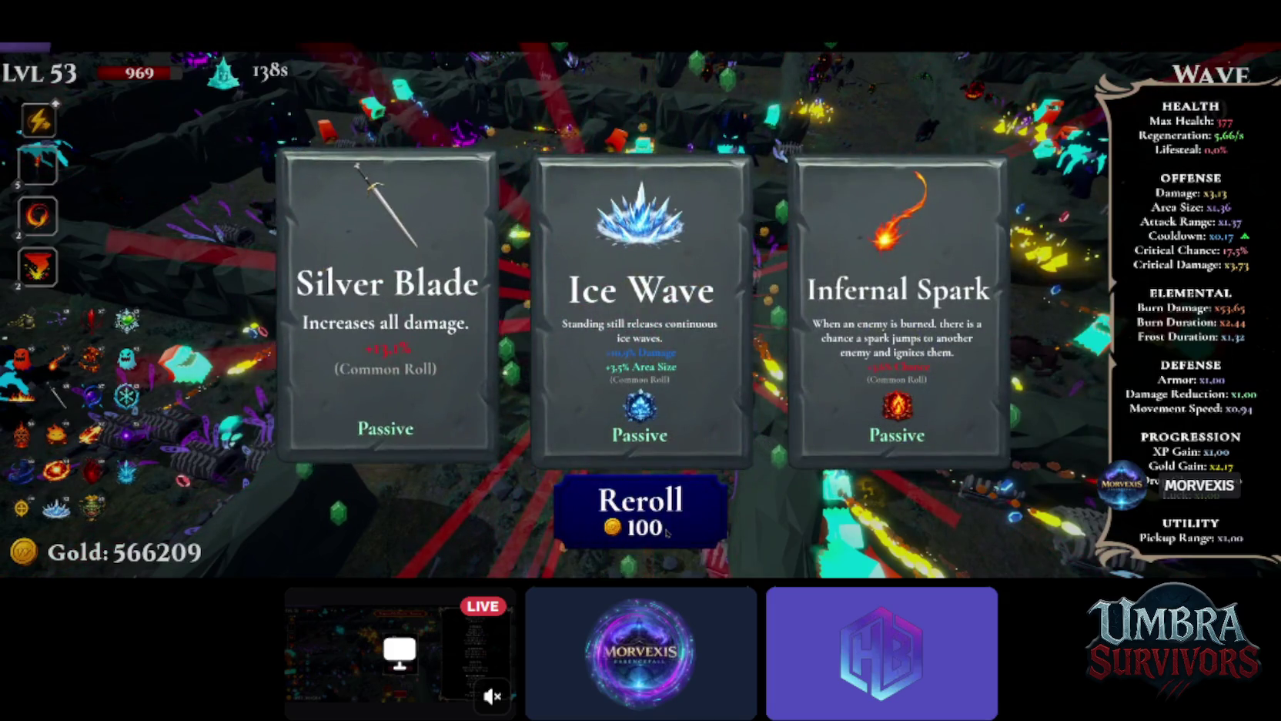
{"action": "left_click", "coordinate": [379, 308]}
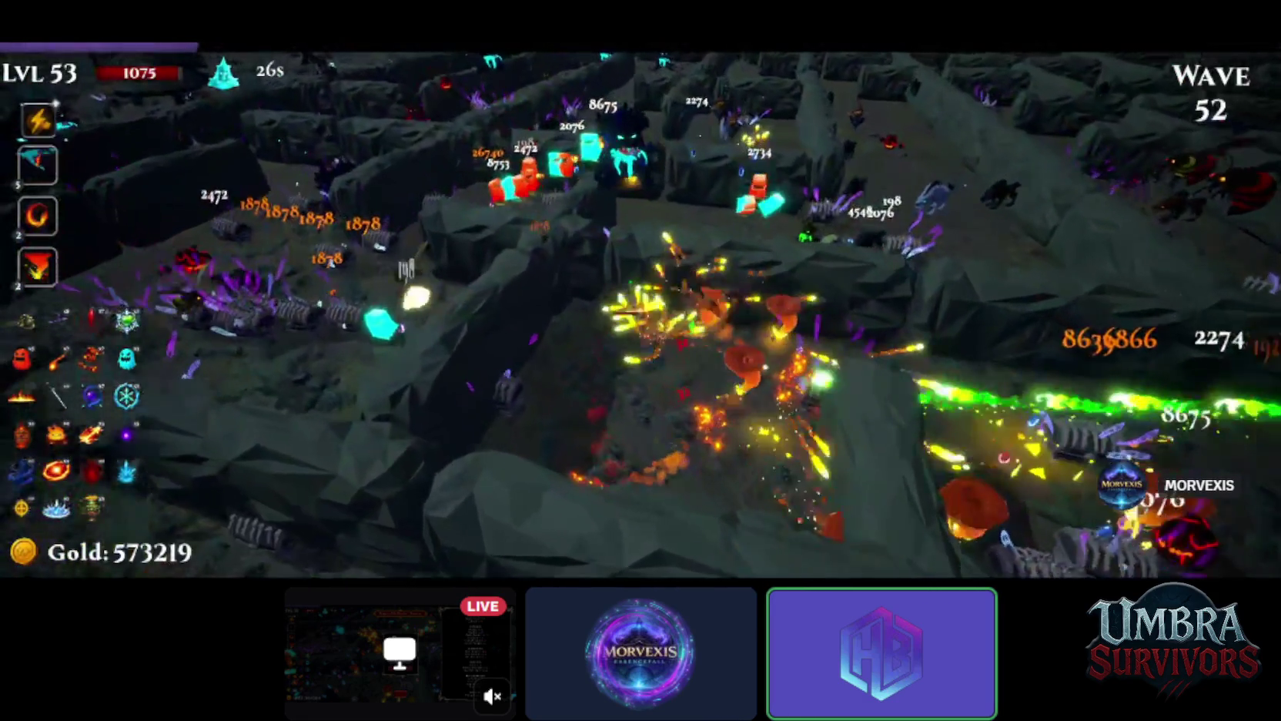
Play the Umbra Survivors run from wave 50 through wave 52, then pause.
{"action": "key", "text": "Escape"}
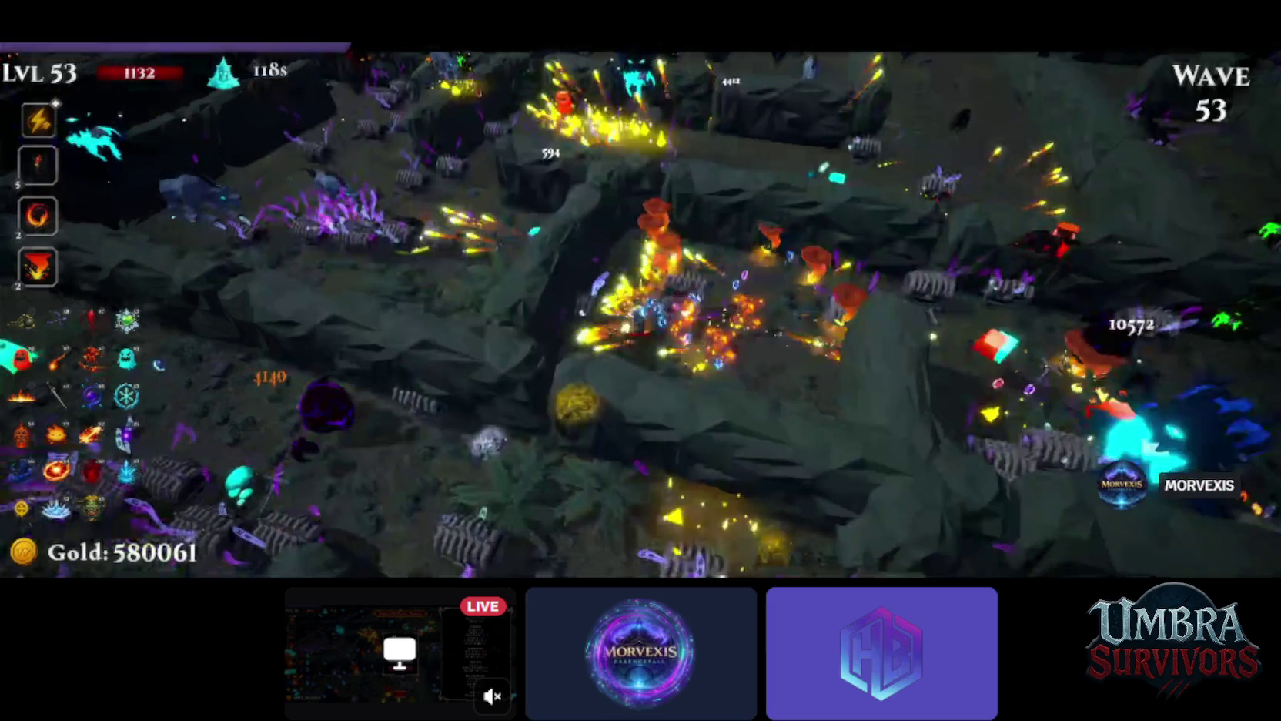
Resume and play on to wave 53, then pause again.
{"action": "key", "text": "Escape"}
{"action": "key", "text": "Escape"}
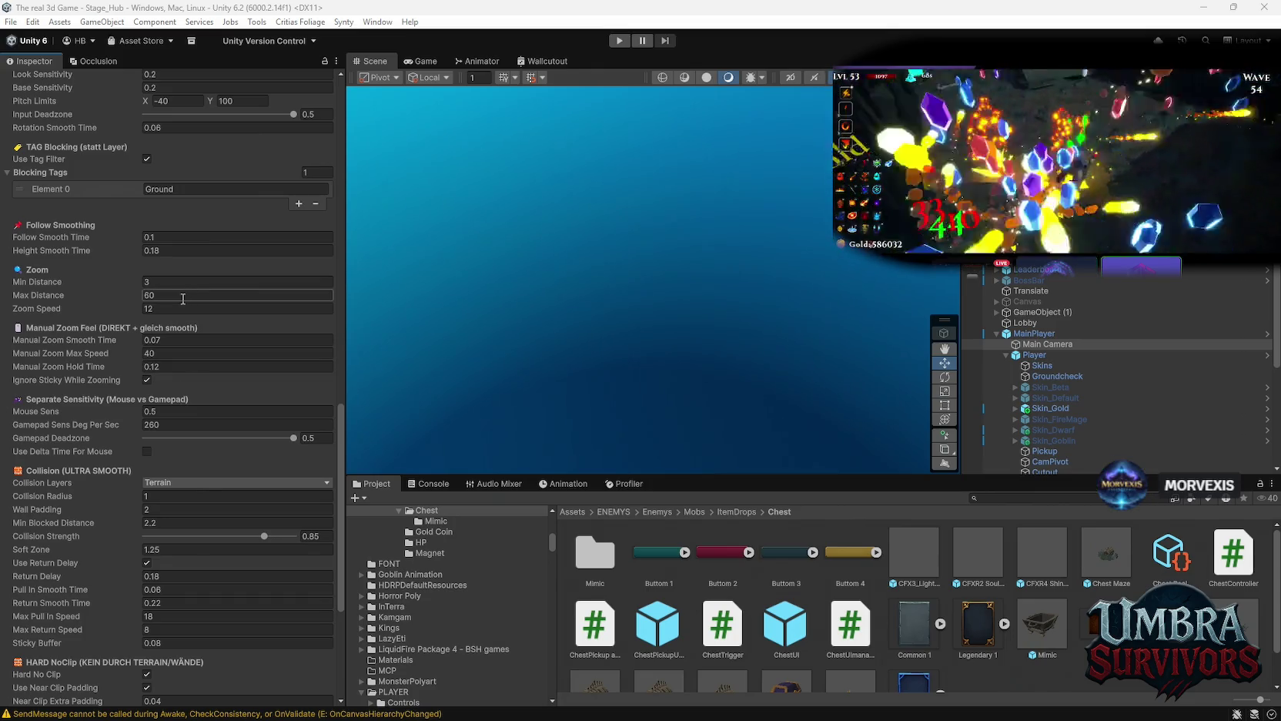
Change the camera controller's Zoom Speed from 12 to 20 and start Play mode.
{"action": "scroll", "coordinate": [234, 431], "scroll_direction": "down", "scroll_amount": 6}
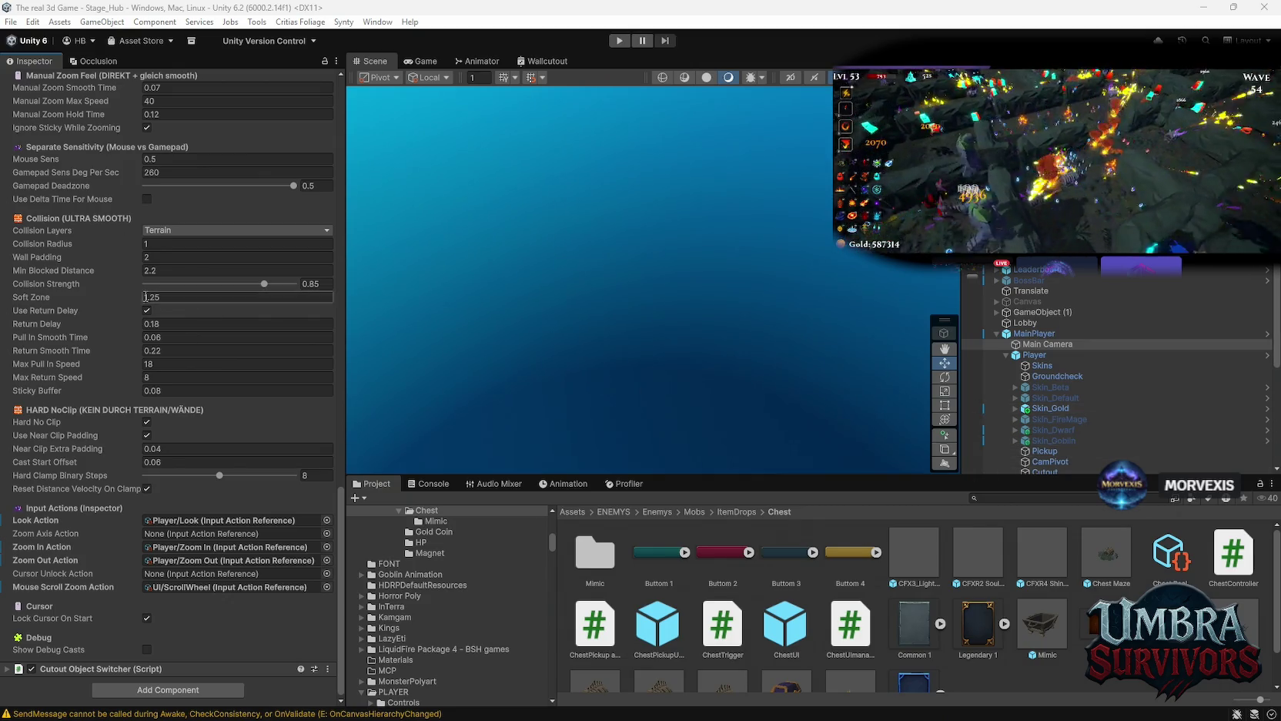
{"action": "scroll", "coordinate": [233, 418], "scroll_direction": "up", "scroll_amount": 8}
{"action": "scroll", "coordinate": [238, 419], "scroll_direction": "up", "scroll_amount": 2}
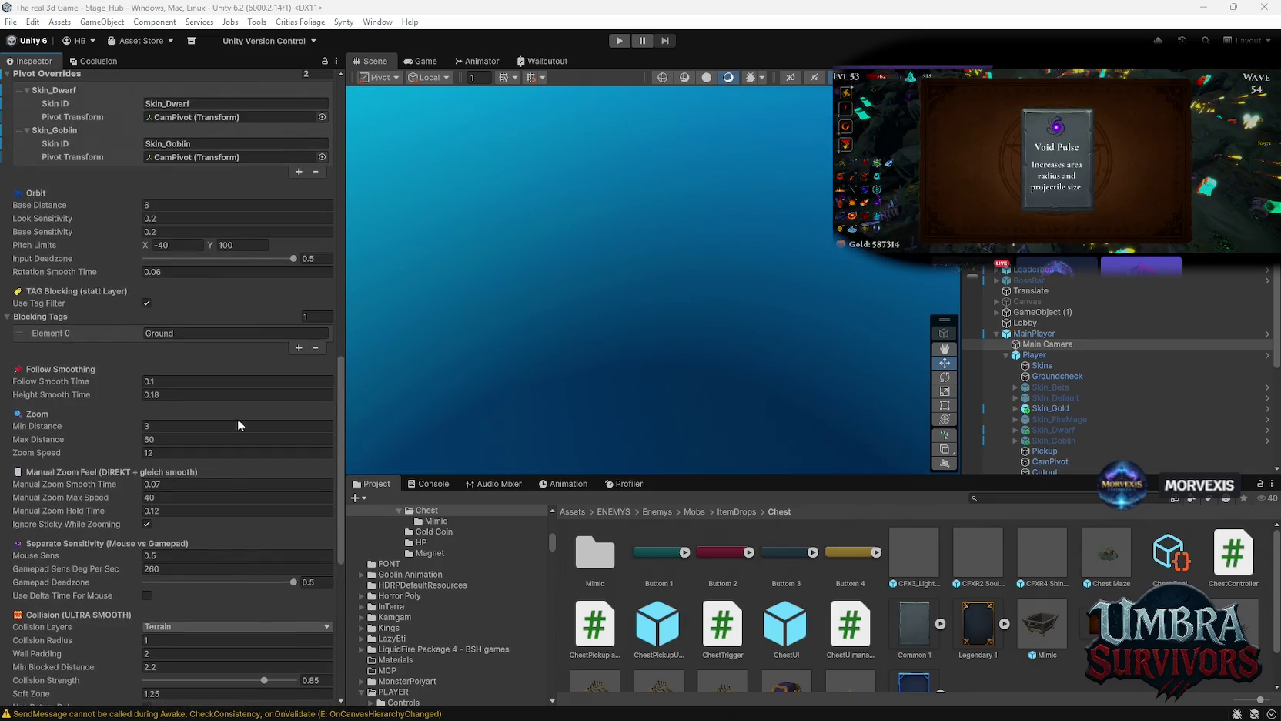
{"action": "left_click", "coordinate": [189, 452]}
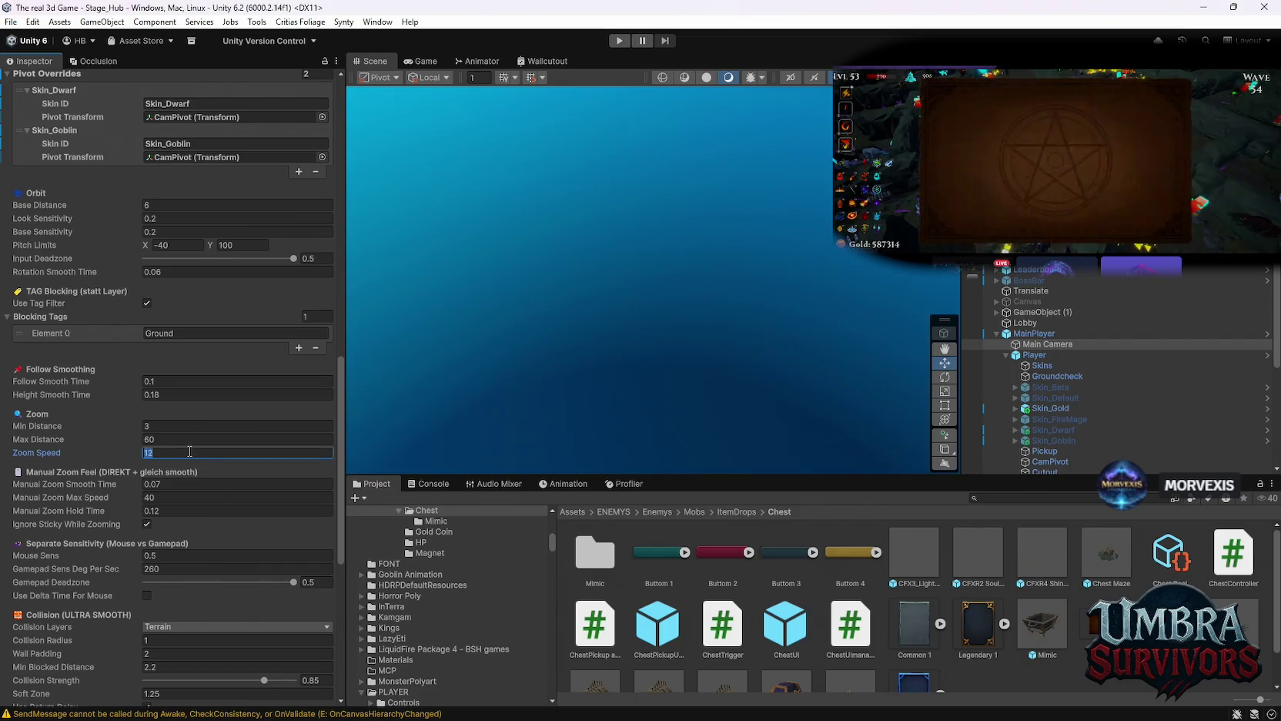
{"action": "type", "text": "20"}
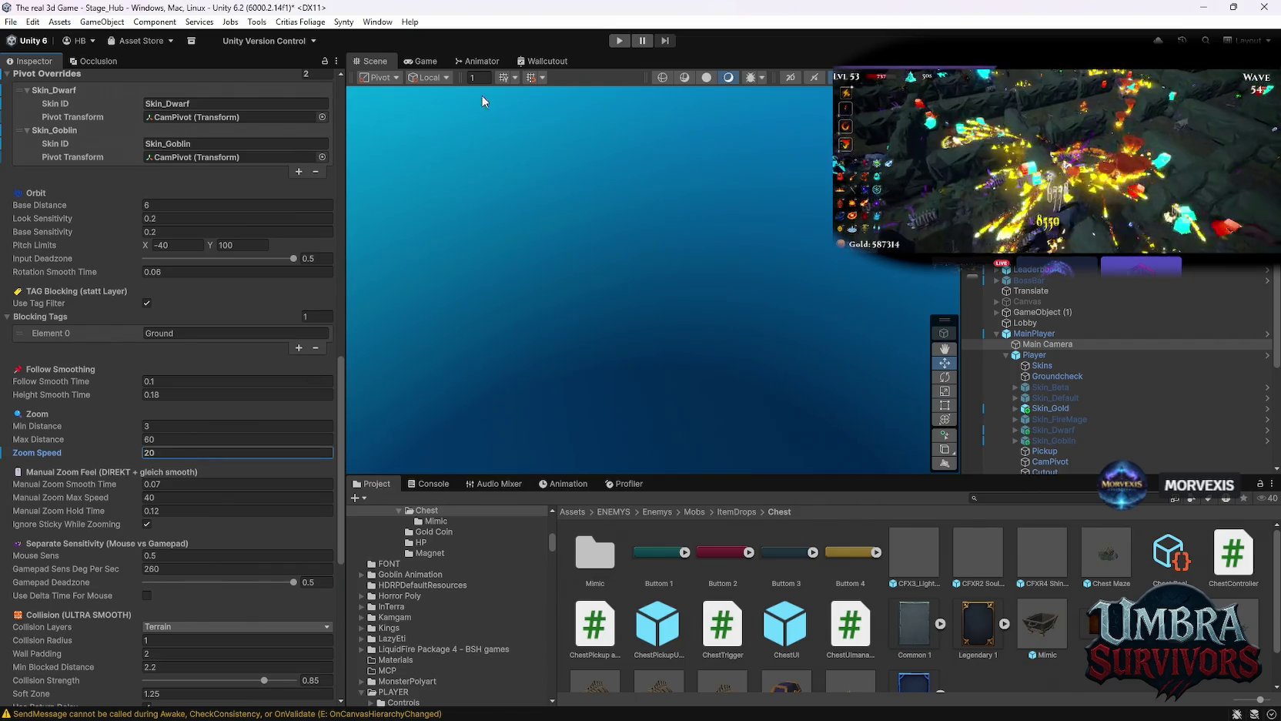
{"action": "left_click", "coordinate": [618, 46]}
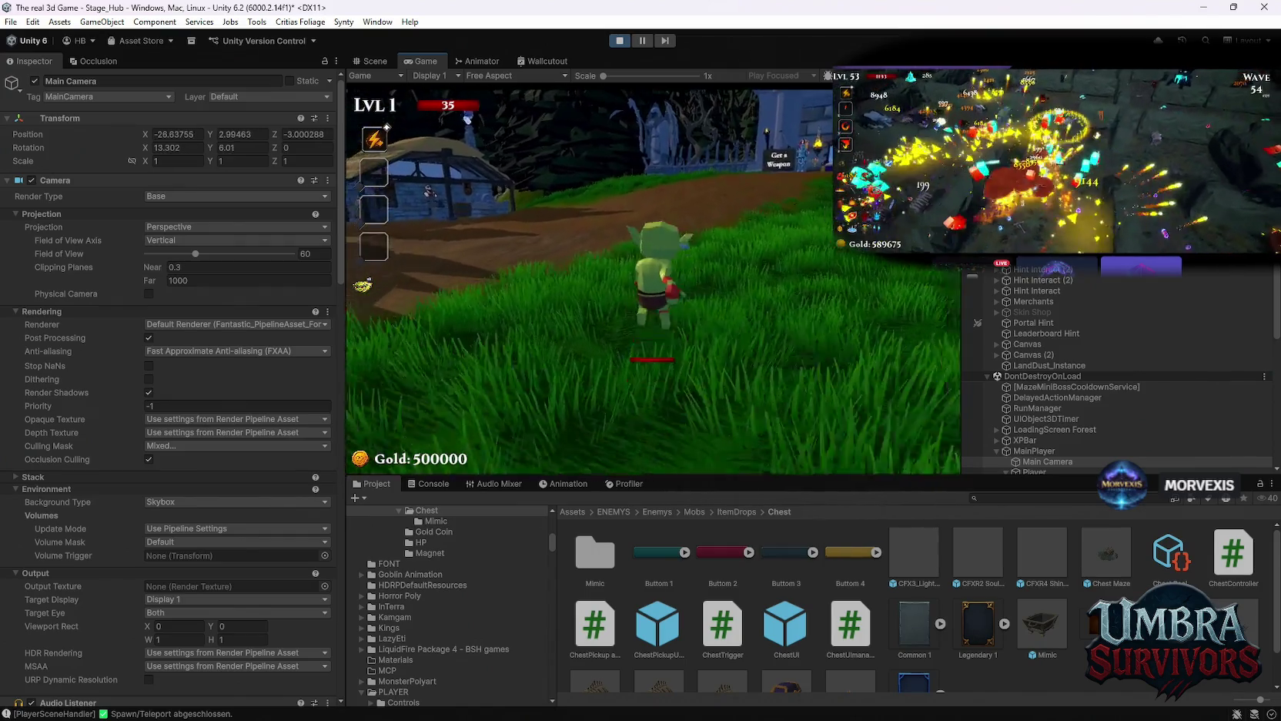
Run the goblin around the hub across the courtyard, forest path and fountain.
{"action": "key", "text": "w"}
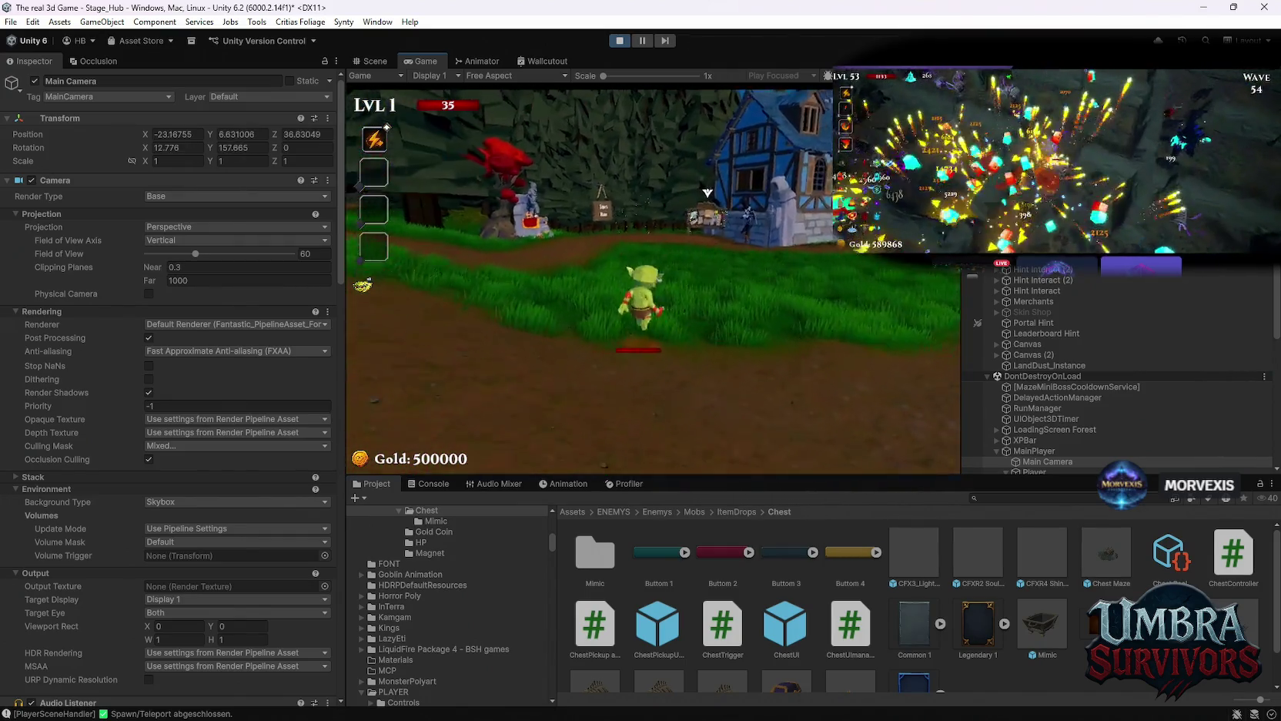
{"action": "key", "text": "w"}
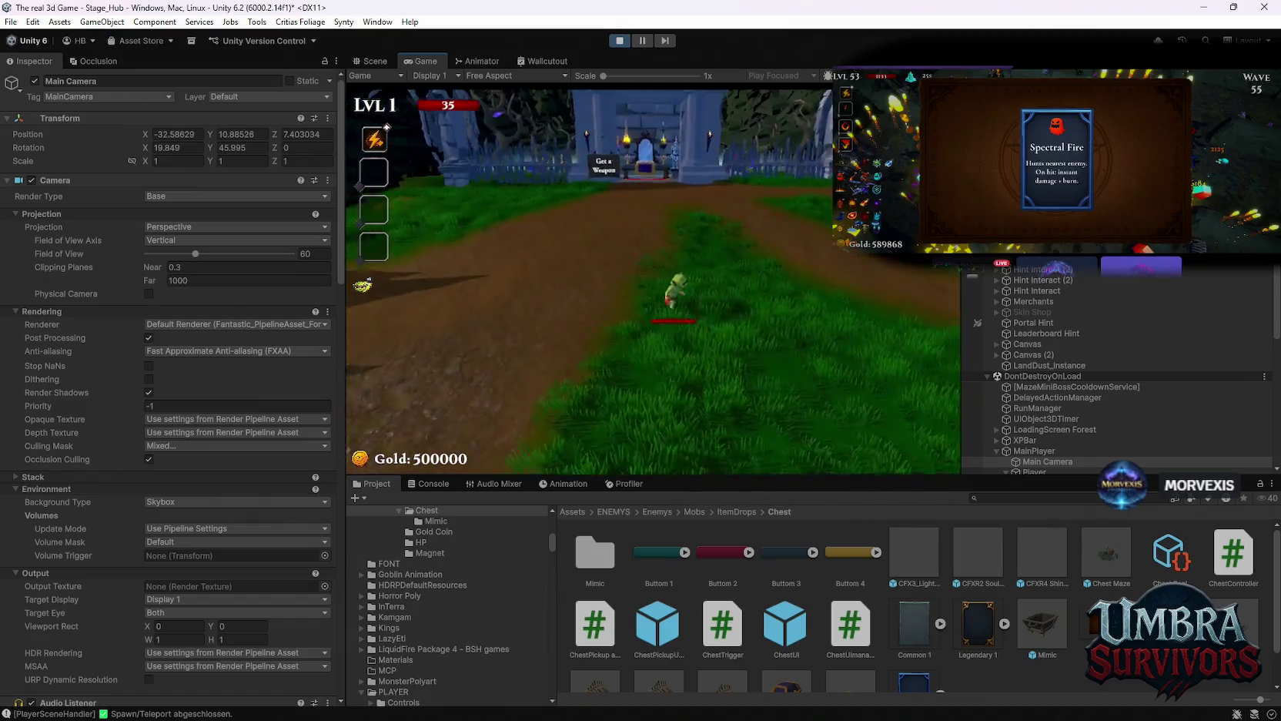
{"action": "key", "text": "w"}
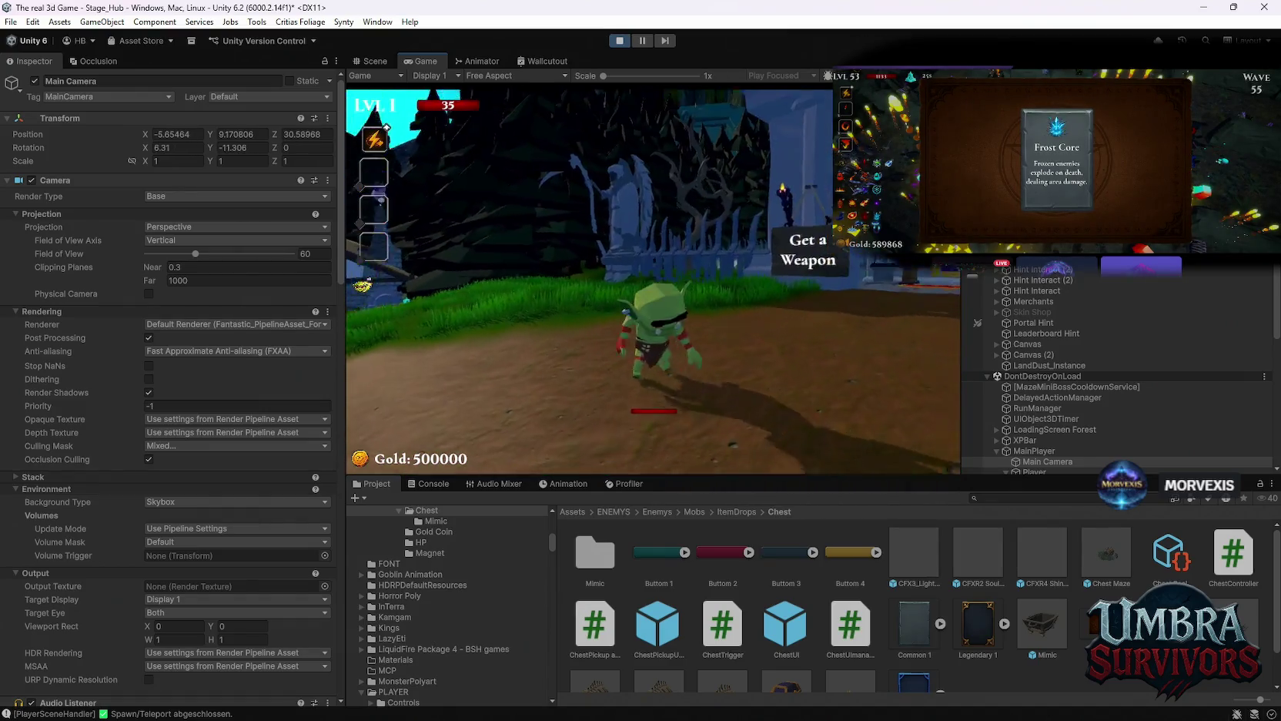
{"action": "key", "text": "w"}
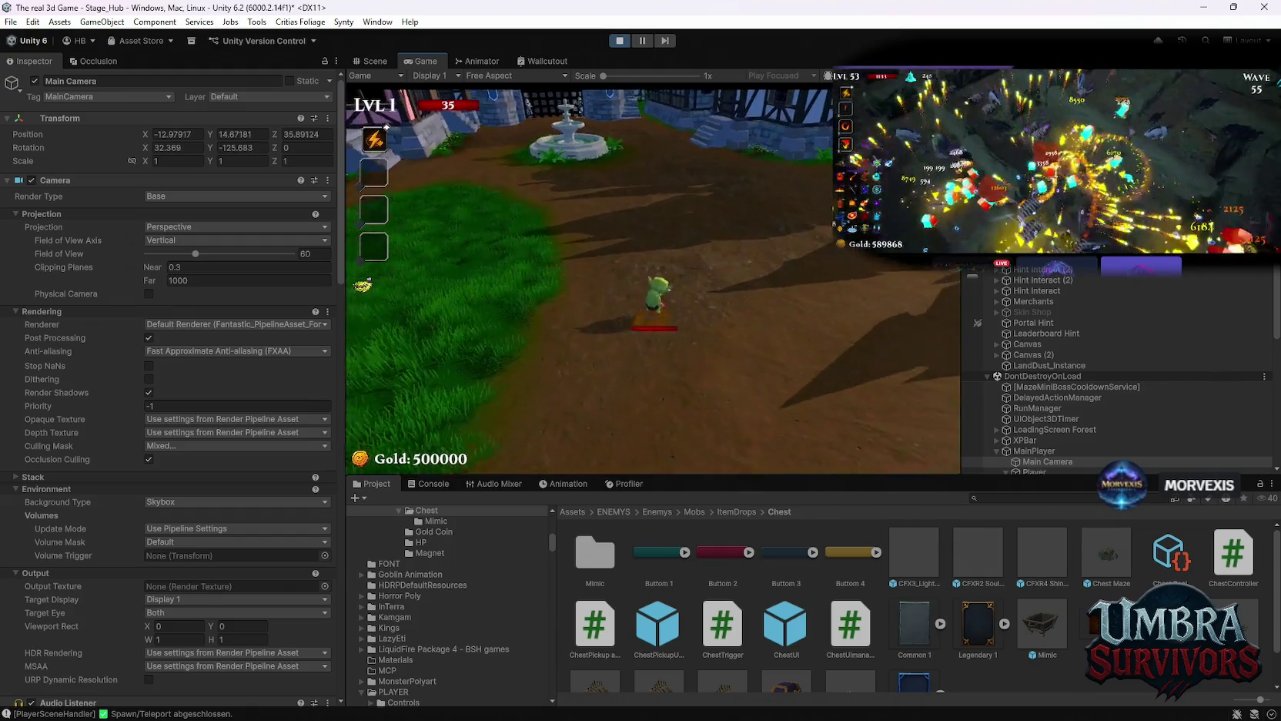
{"action": "key", "text": "w"}
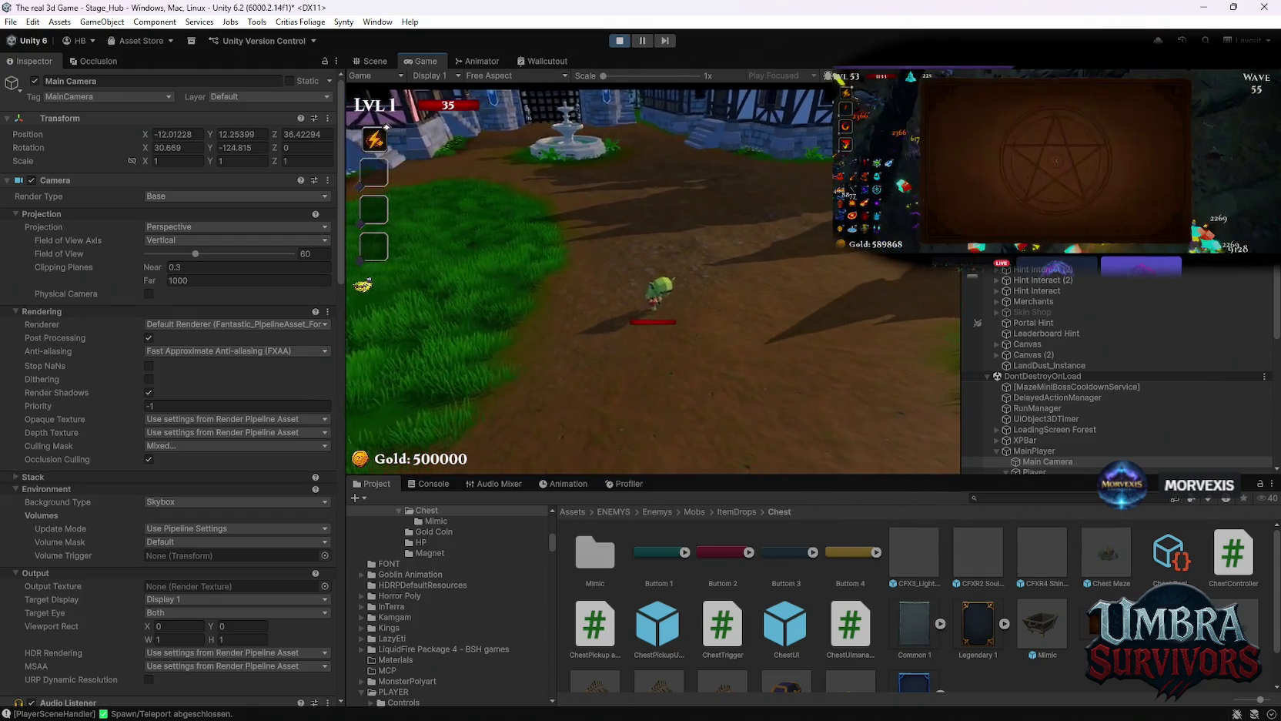
{"action": "key", "text": "w"}
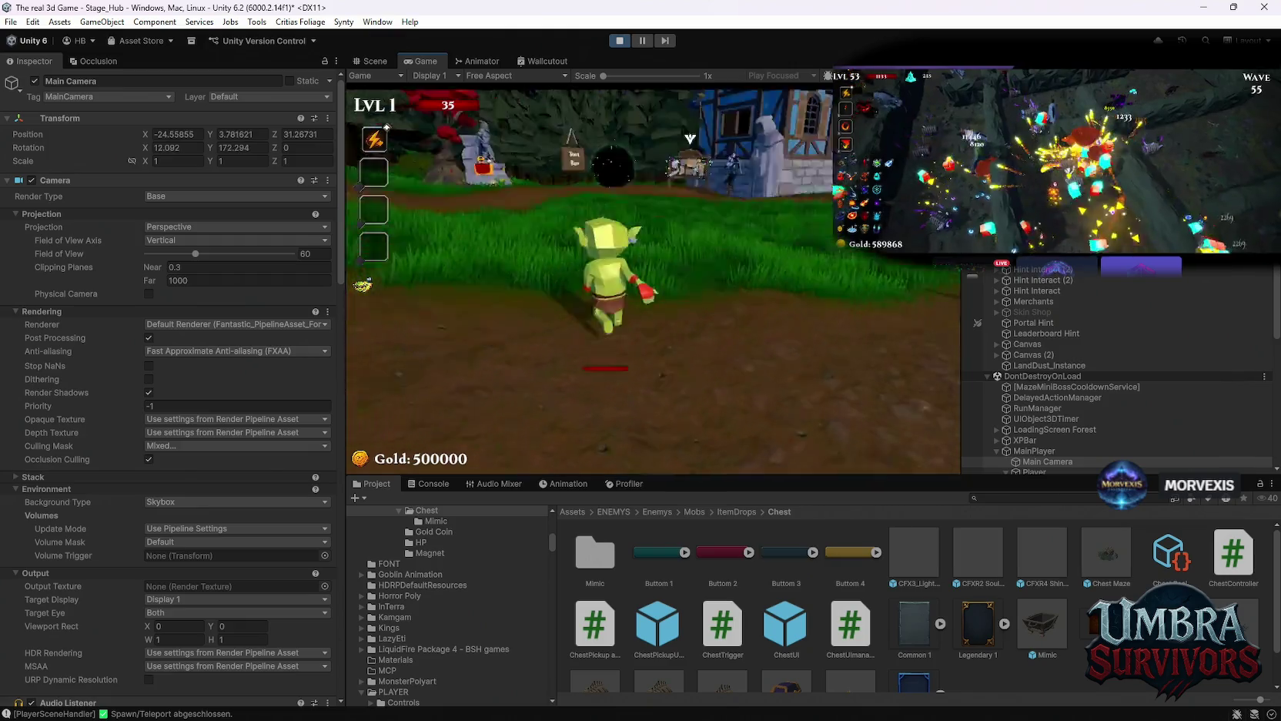
{"action": "key", "text": "w"}
{"action": "key", "text": "w"}
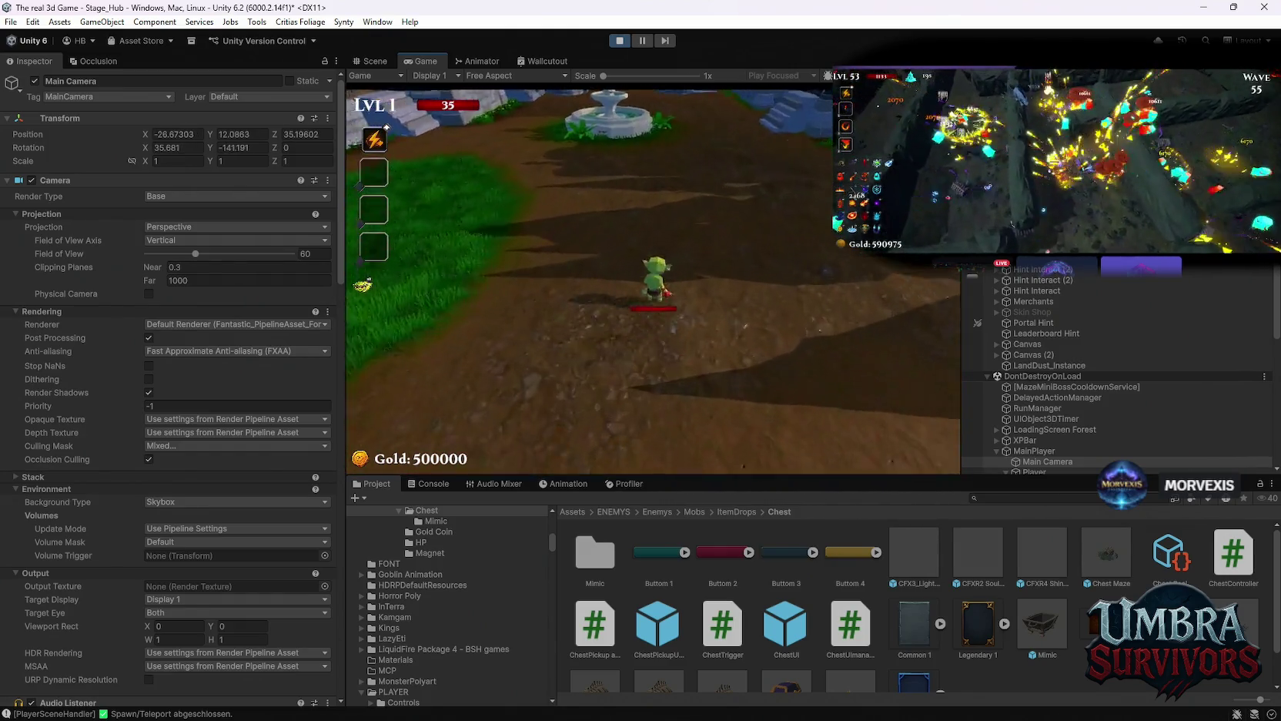
{"action": "key", "text": "w"}
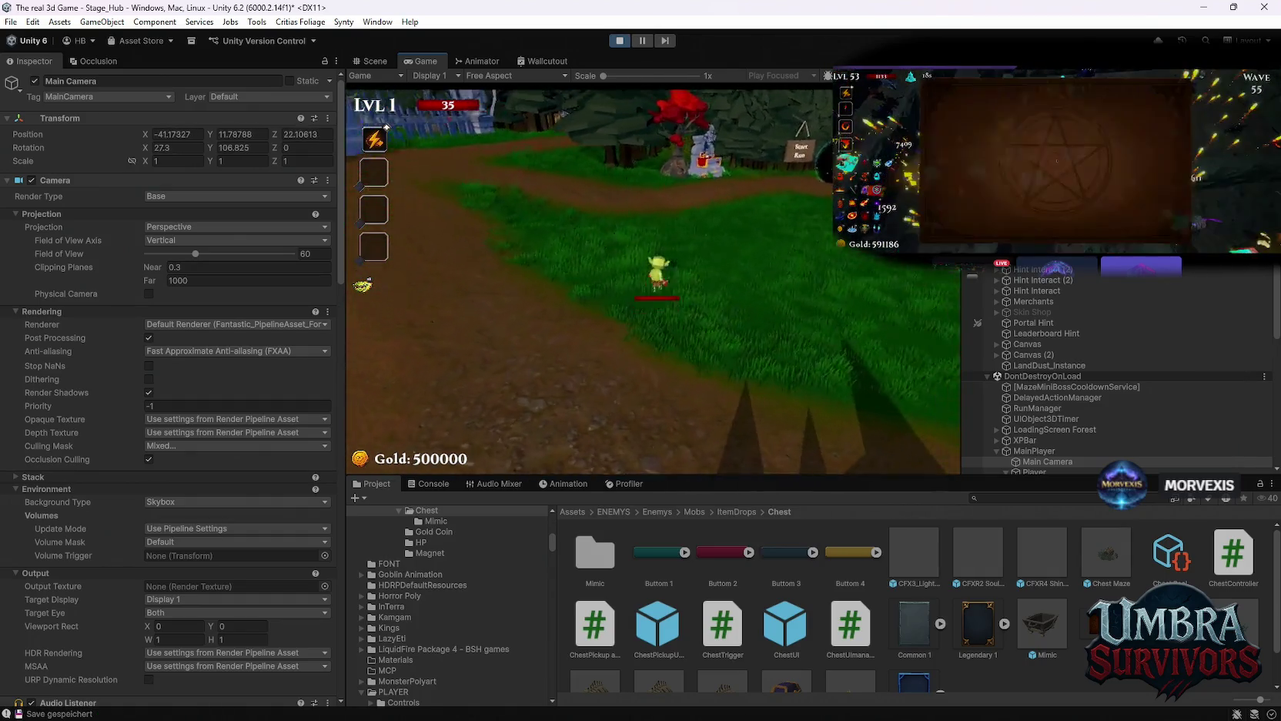
Run the goblin to the Get a Weapon gate, pause, and exit Play mode.
{"action": "key", "text": "w"}
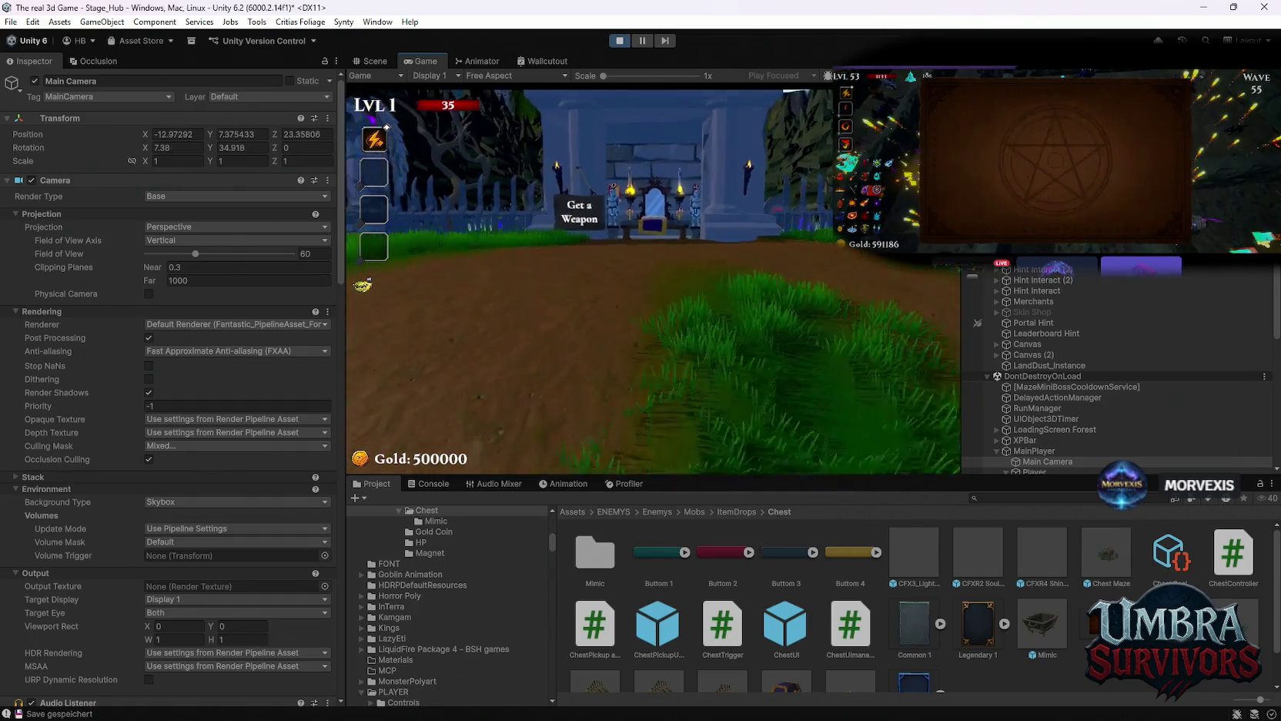
{"action": "key", "text": "w"}
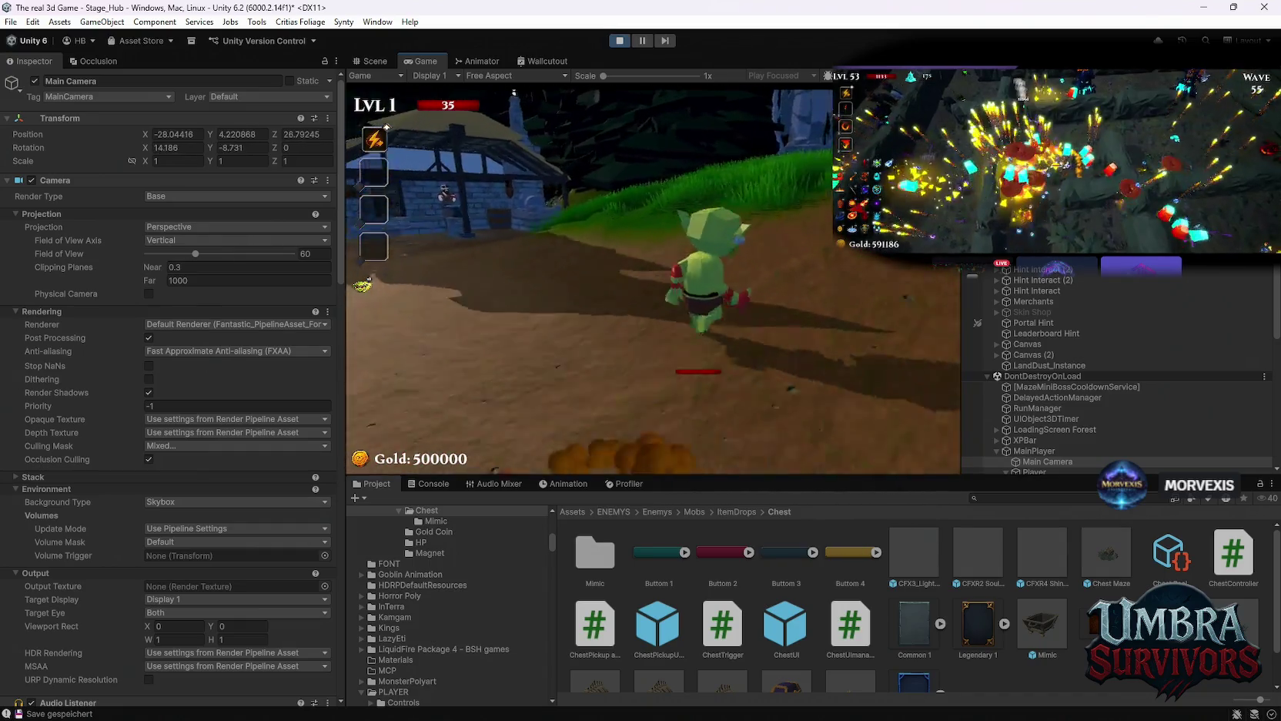
{"action": "key", "text": "w"}
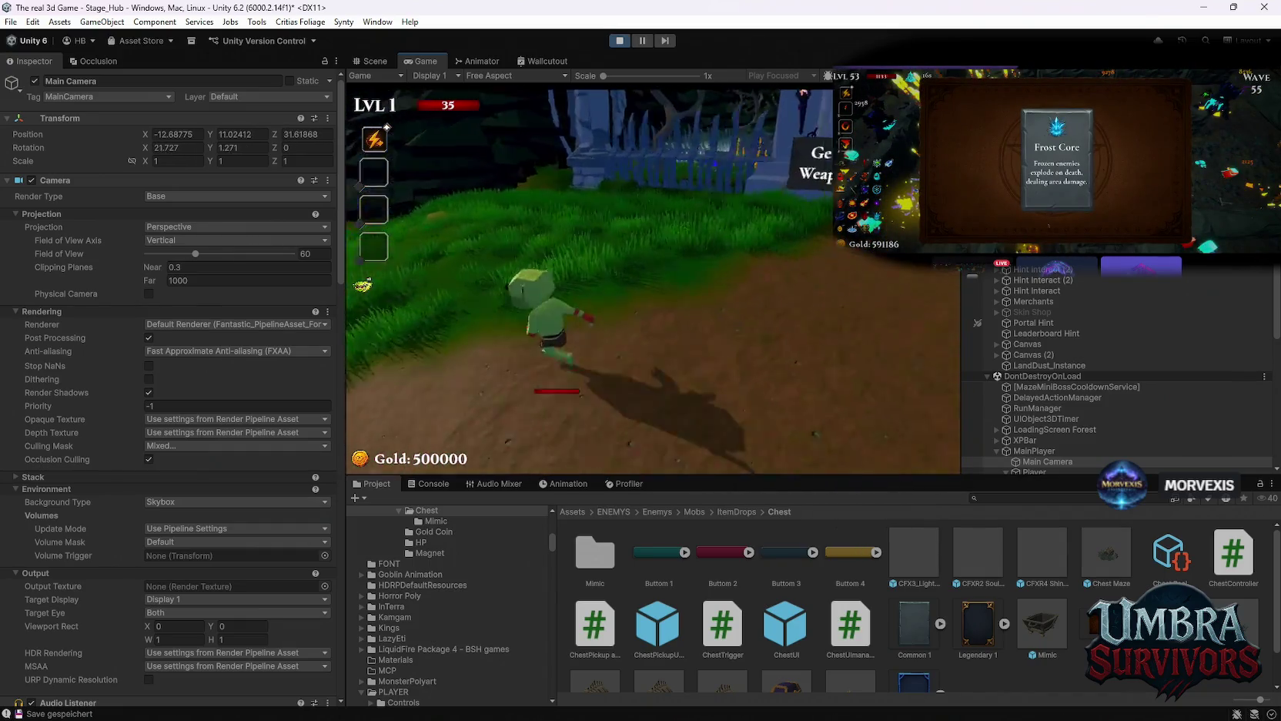
{"action": "key", "text": "w"}
{"action": "key", "text": "Escape"}
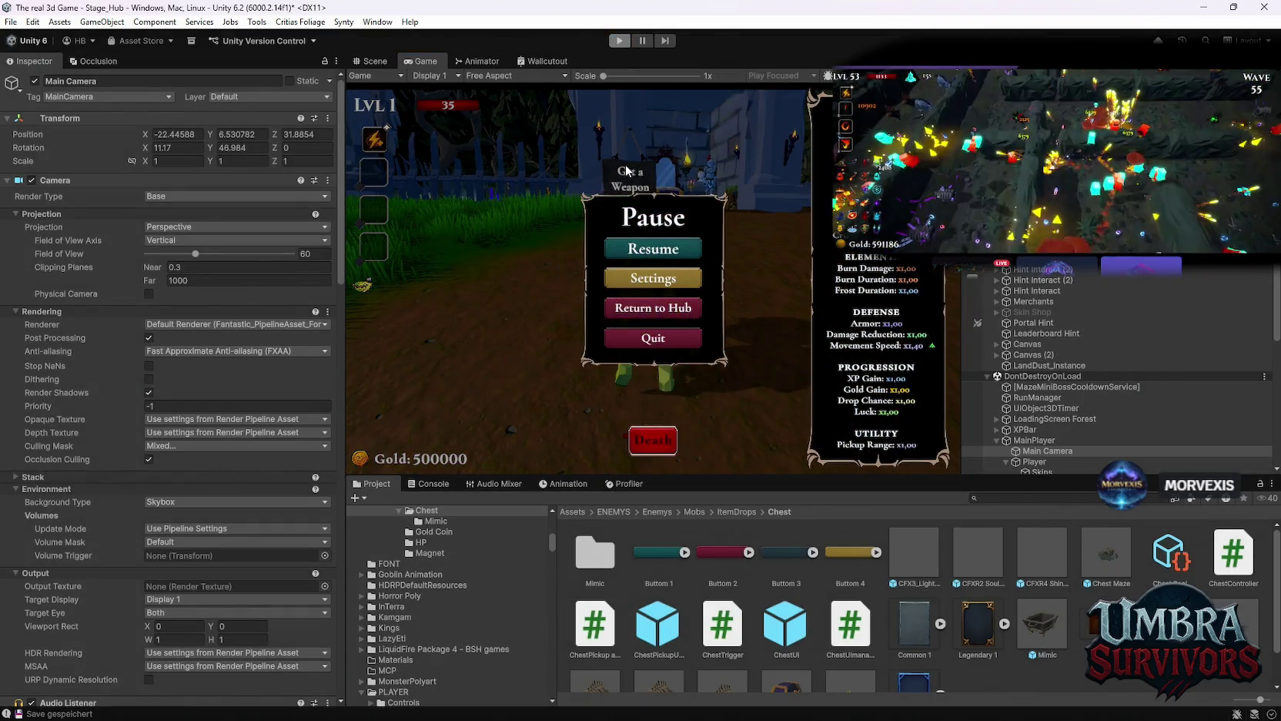
{"action": "key", "text": "ctrl+p"}
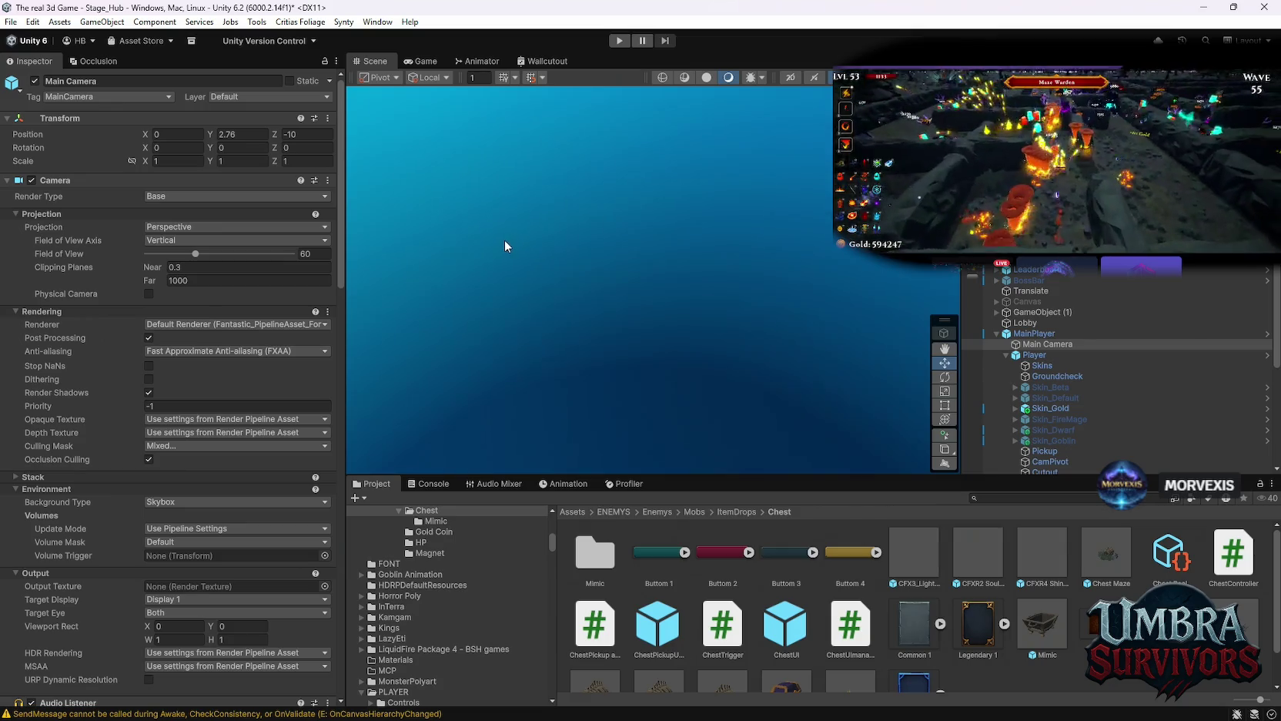
{"action": "scroll", "coordinate": [166, 478], "scroll_direction": "down", "scroll_amount": 10}
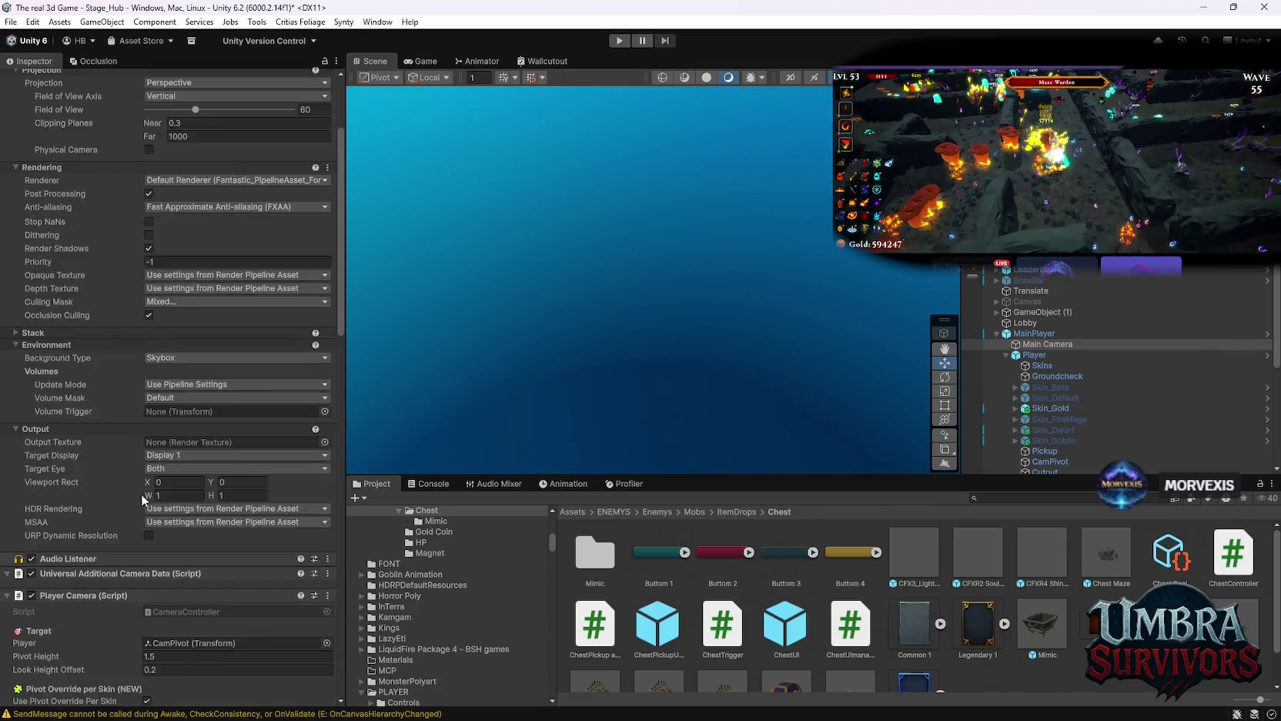
{"action": "scroll", "coordinate": [166, 477], "scroll_direction": "down", "scroll_amount": 10}
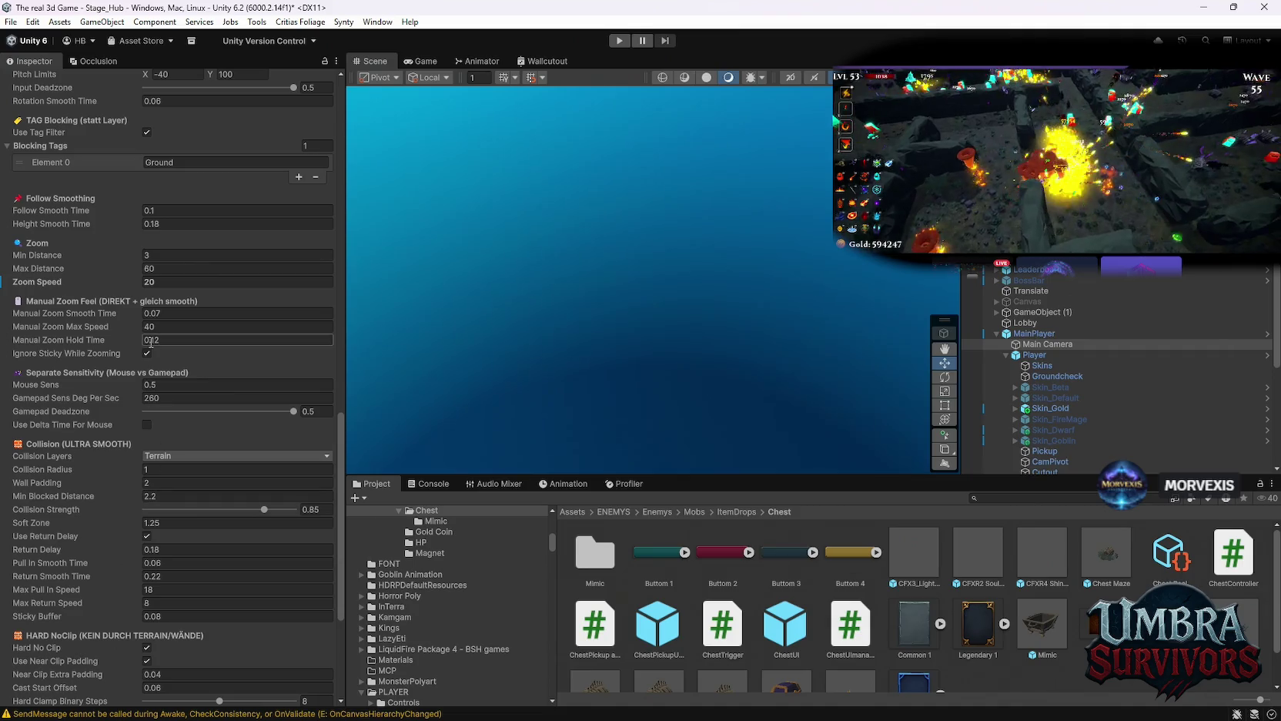
{"action": "left_click", "coordinate": [158, 338]}
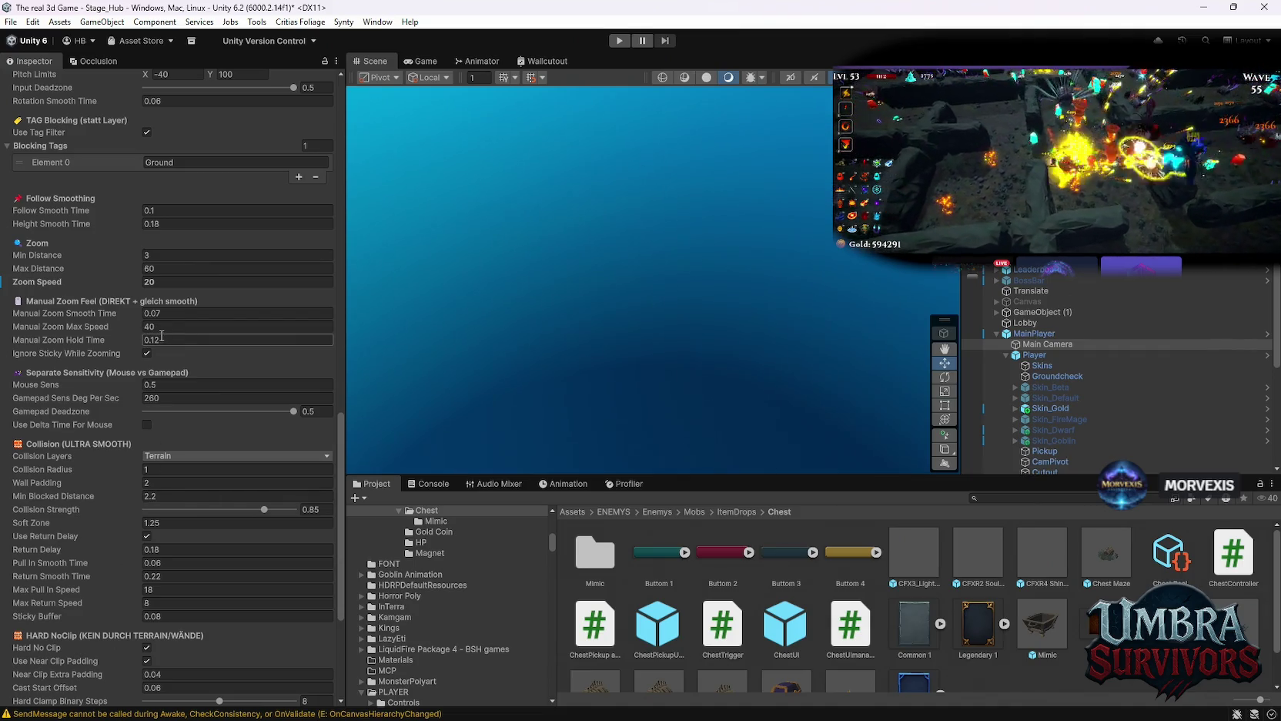
{"action": "left_click", "coordinate": [147, 326]}
{"action": "key", "text": "Return"}
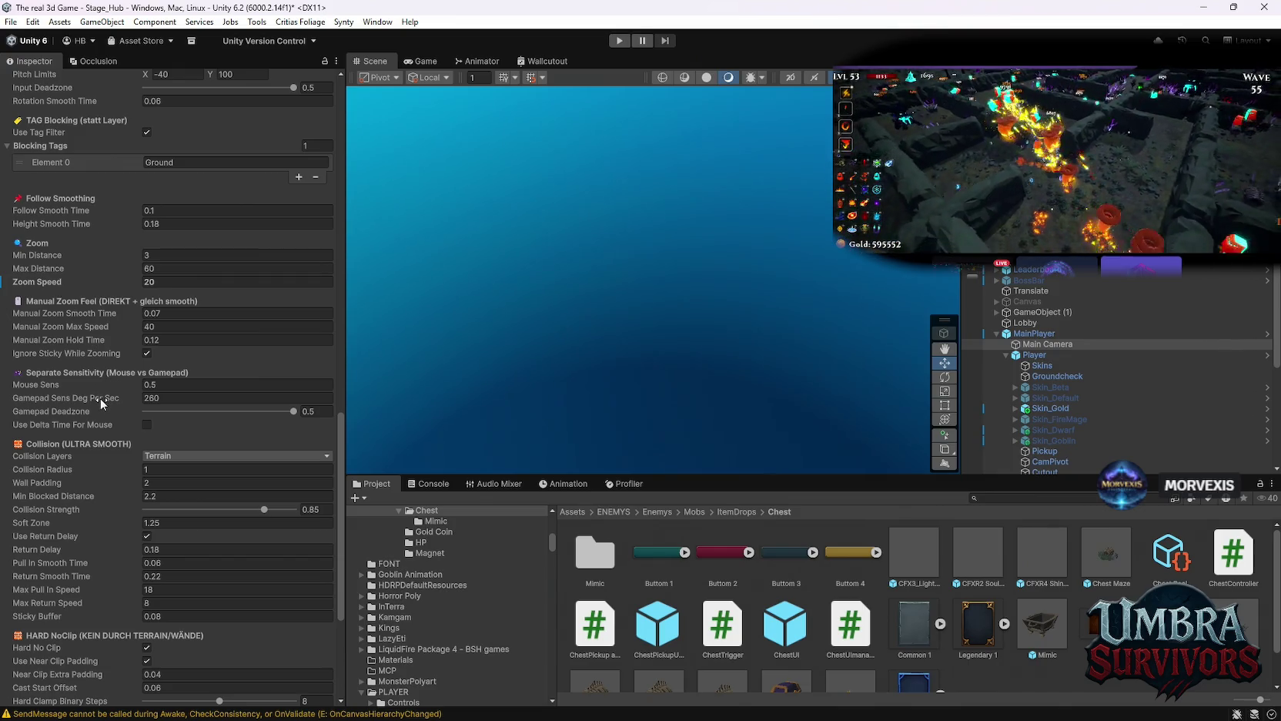
{"action": "scroll", "coordinate": [101, 402], "scroll_direction": "down", "scroll_amount": 2}
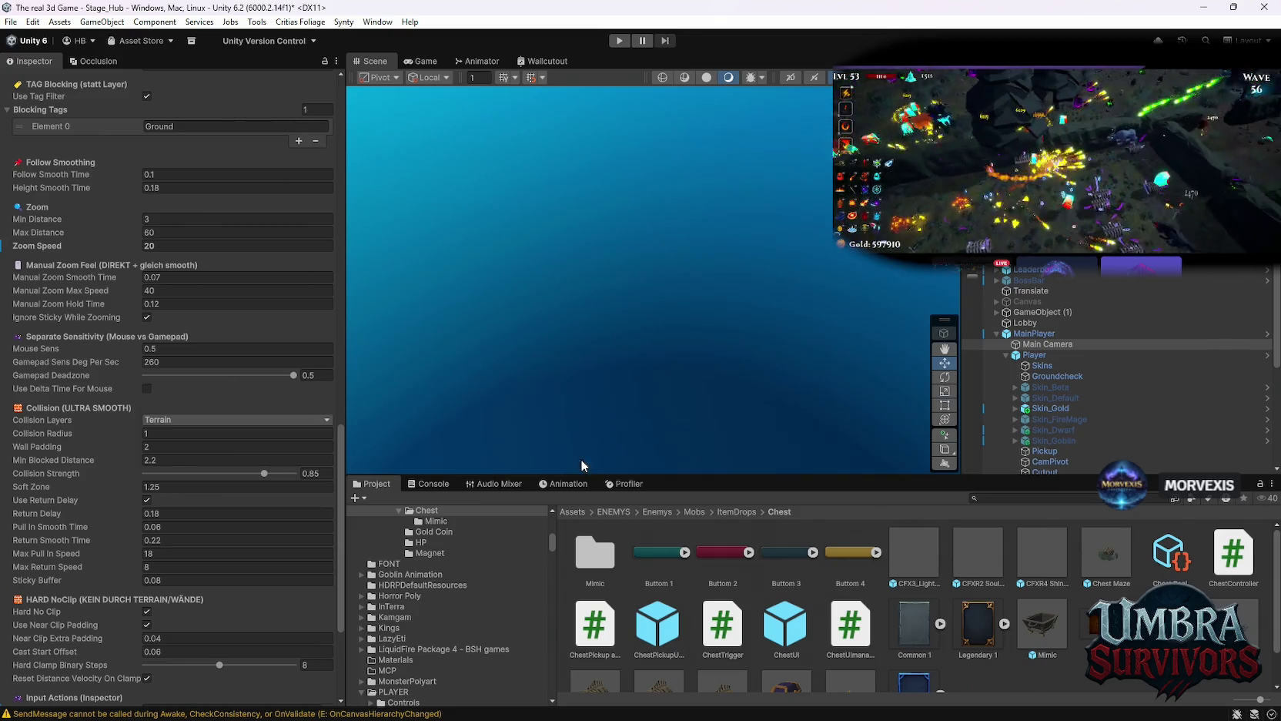
{"action": "scroll", "coordinate": [585, 555], "scroll_direction": "down", "scroll_amount": 1}
{"action": "scroll", "coordinate": [241, 531], "scroll_direction": "down", "scroll_amount": 3}
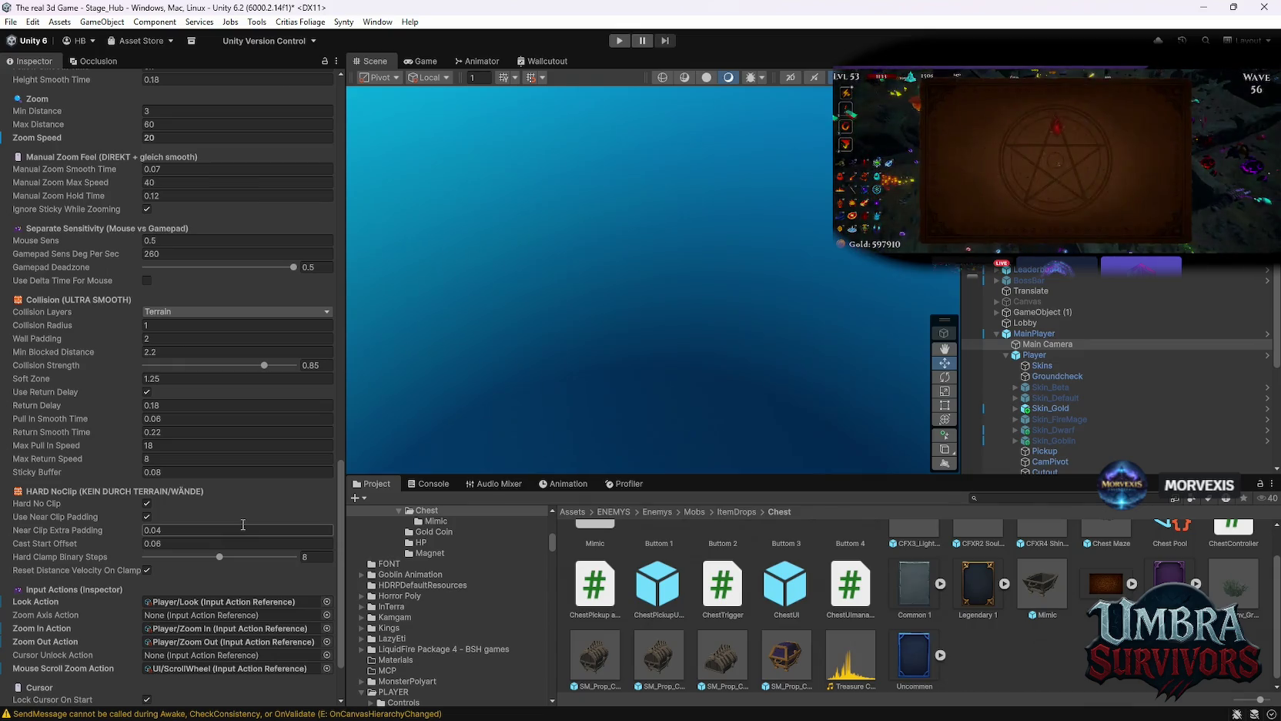
{"action": "scroll", "coordinate": [244, 510], "scroll_direction": "up", "scroll_amount": 10}
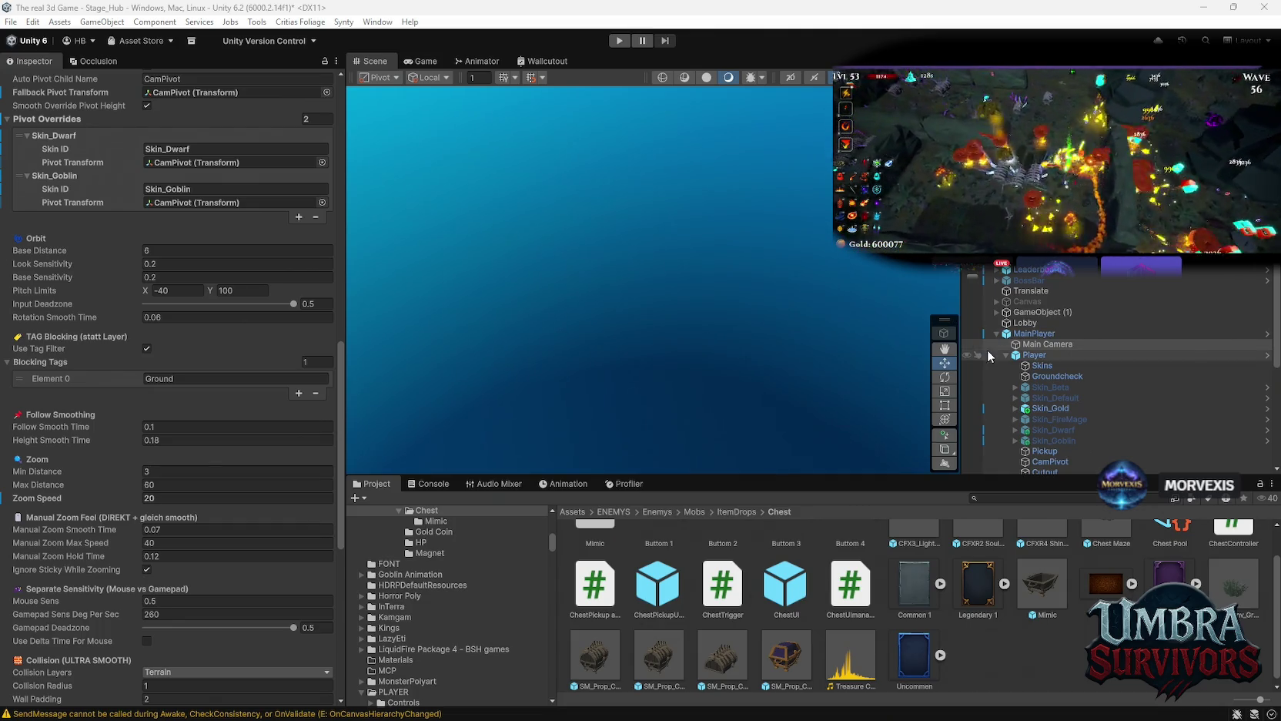
Save the hub scene, open the recent Stage_Forest scene, and select ChestUI.
{"action": "left_click", "coordinate": [8, 21]}
{"action": "mouse_move", "coordinate": [132, 70]}
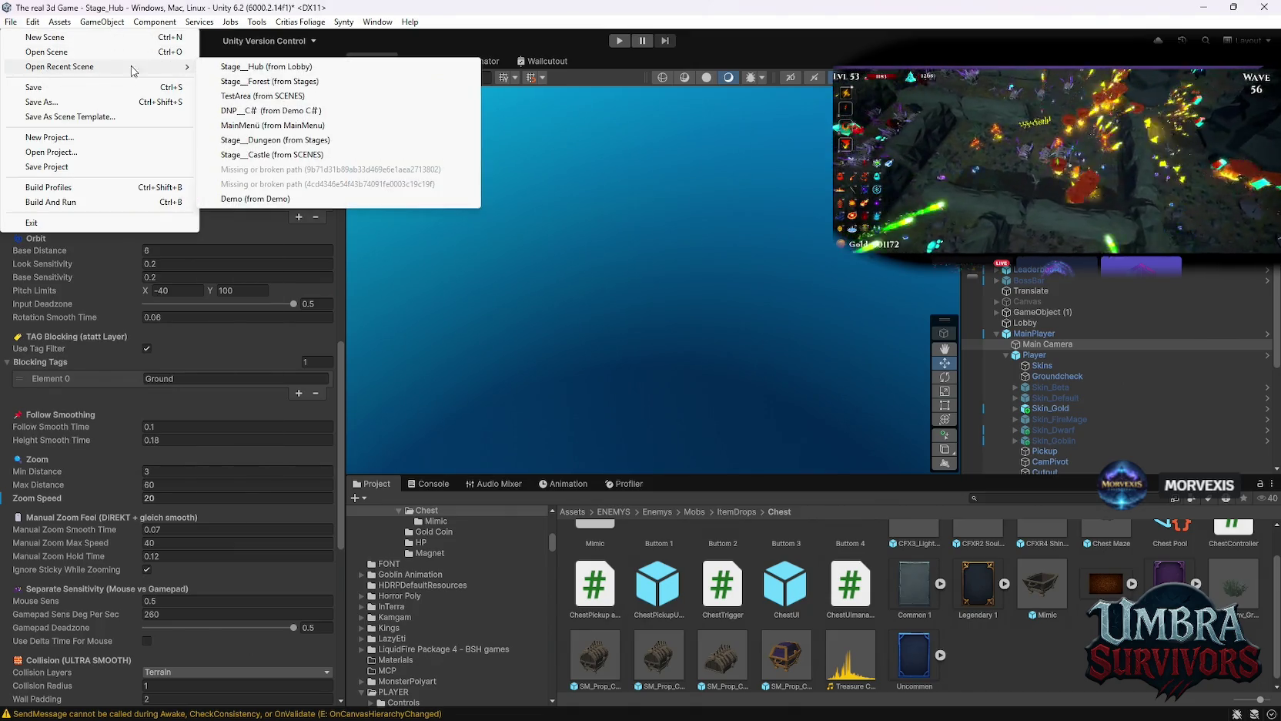
{"action": "left_click", "coordinate": [262, 81]}
{"action": "left_click", "coordinate": [621, 395]}
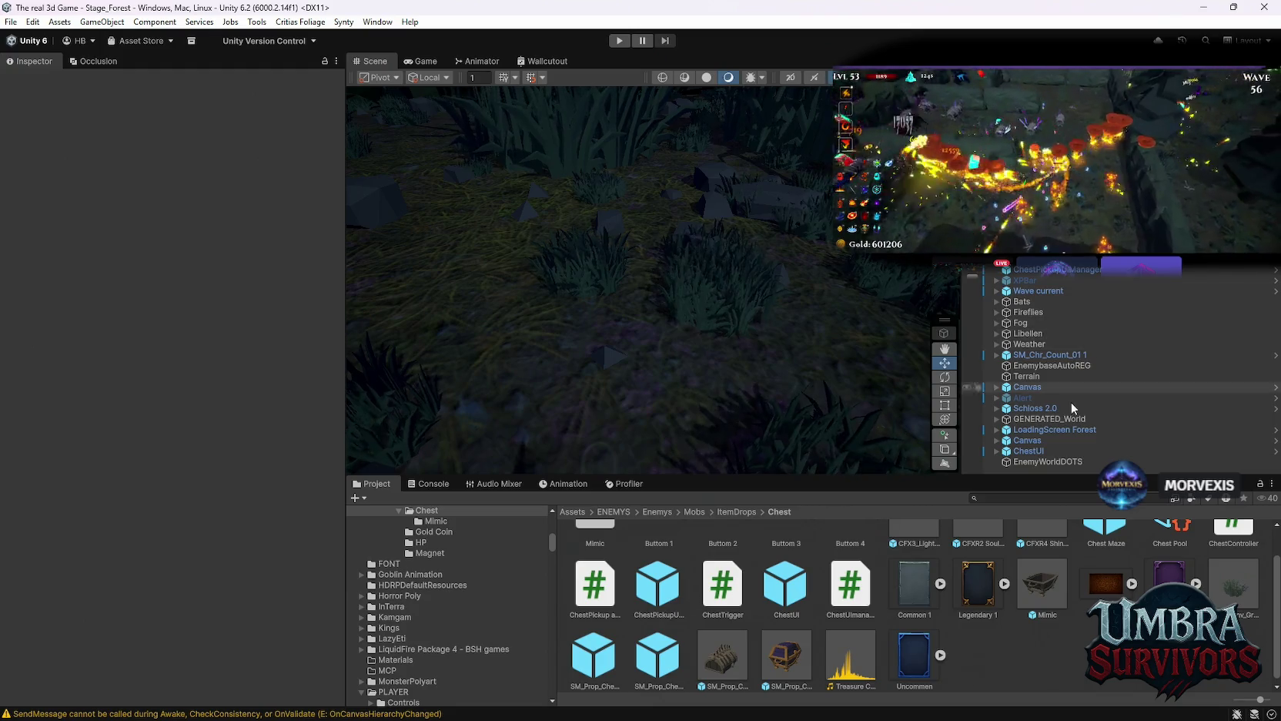
{"action": "left_click", "coordinate": [1067, 452]}
Expand ChestUI > Root and drag GameObject into the Chest Pickup UI Animator's Buttons Group Rect.
{"action": "scroll", "coordinate": [235, 418], "scroll_direction": "down", "scroll_amount": 10}
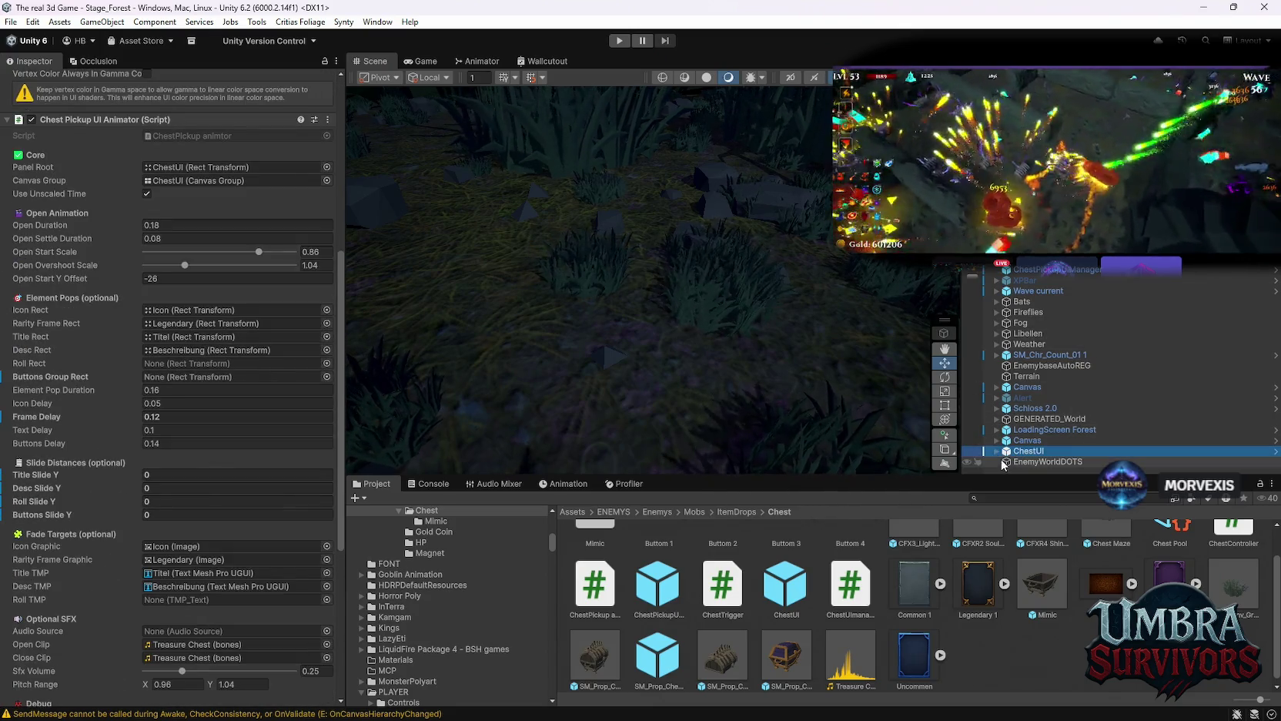
{"action": "left_click", "coordinate": [997, 451]}
{"action": "left_click", "coordinate": [1012, 458]}
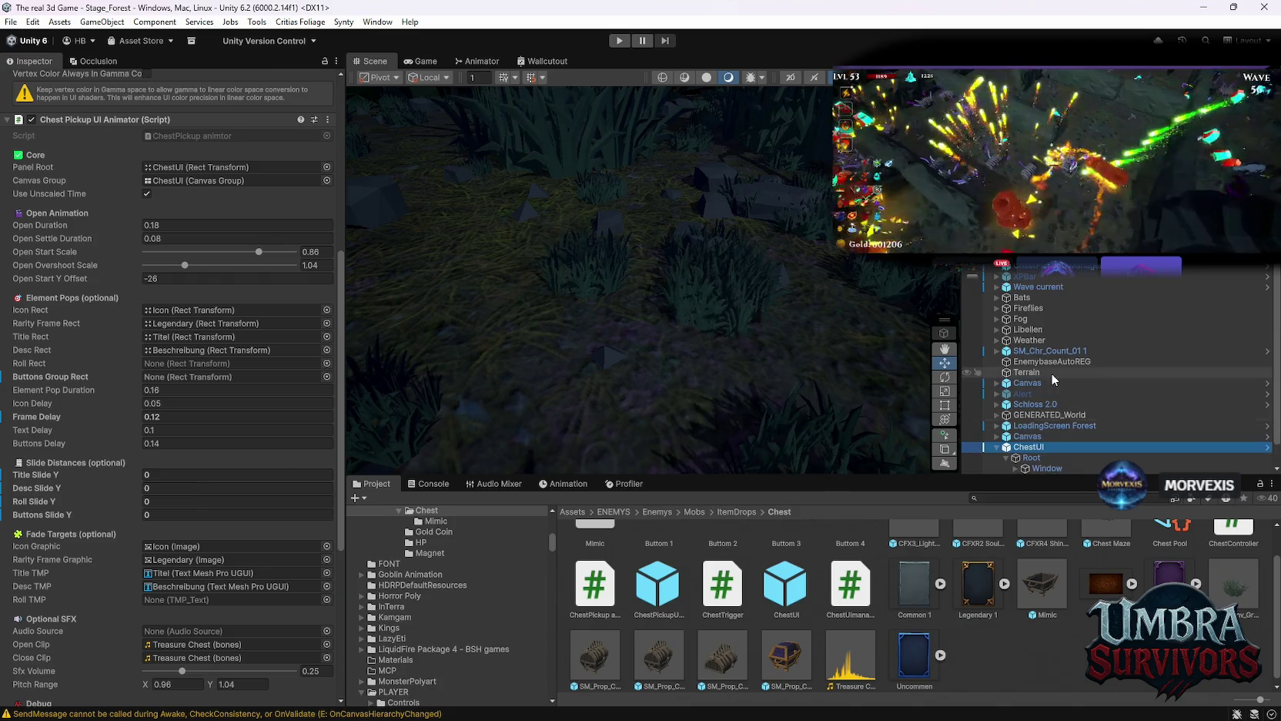
{"action": "left_click", "coordinate": [1047, 448]}
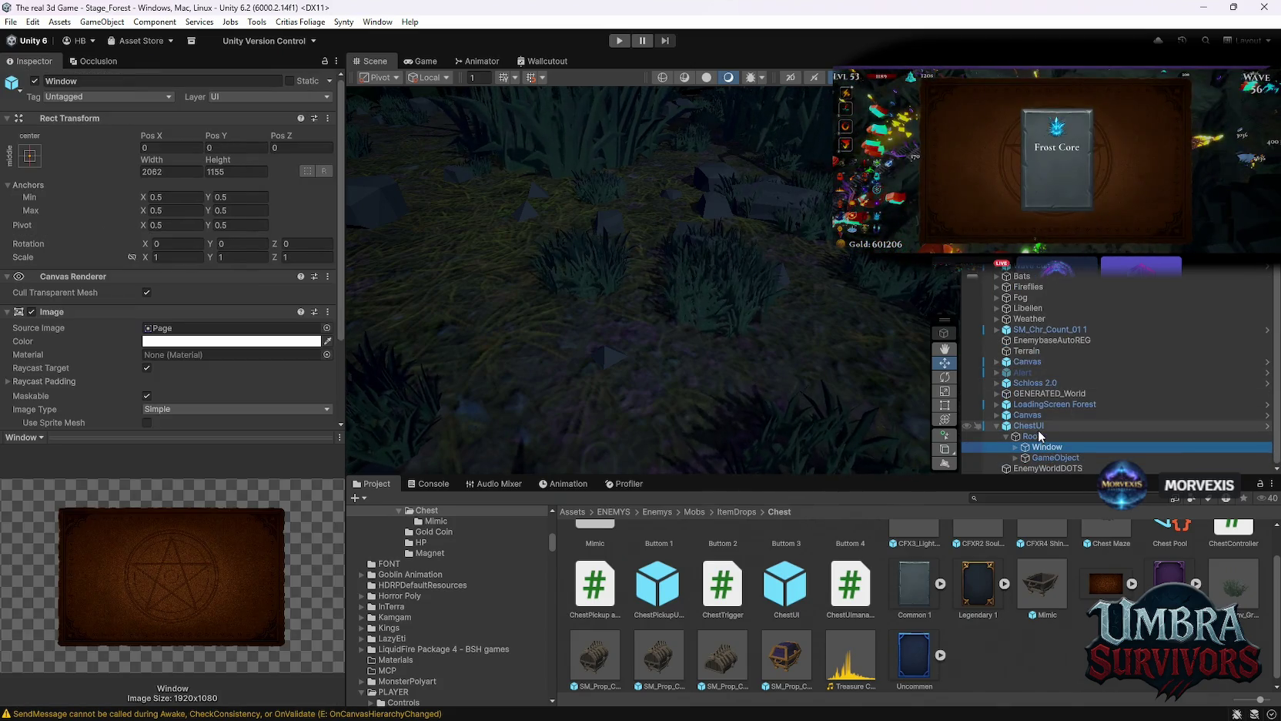
{"action": "left_click", "coordinate": [1029, 425]}
{"action": "scroll", "coordinate": [213, 434], "scroll_direction": "down", "scroll_amount": 3}
{"action": "scroll", "coordinate": [213, 428], "scroll_direction": "down", "scroll_amount": 3}
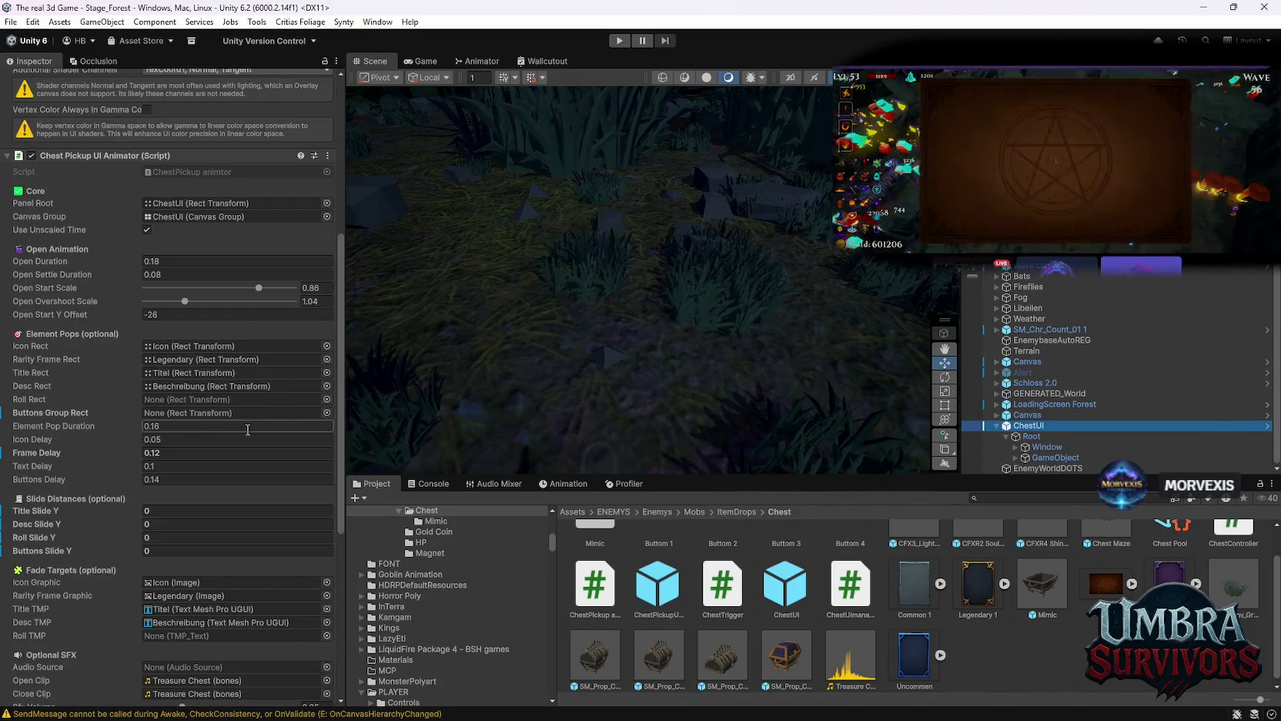
{"action": "left_click", "coordinate": [1024, 458]}
{"action": "mouse_move", "coordinate": [1052, 461]}
{"action": "left_mouse_down"}
{"action": "mouse_move", "coordinate": [1007, 445]}
{"action": "mouse_move", "coordinate": [195, 452]}
{"action": "mouse_move", "coordinate": [171, 420]}
{"action": "left_mouse_up"}
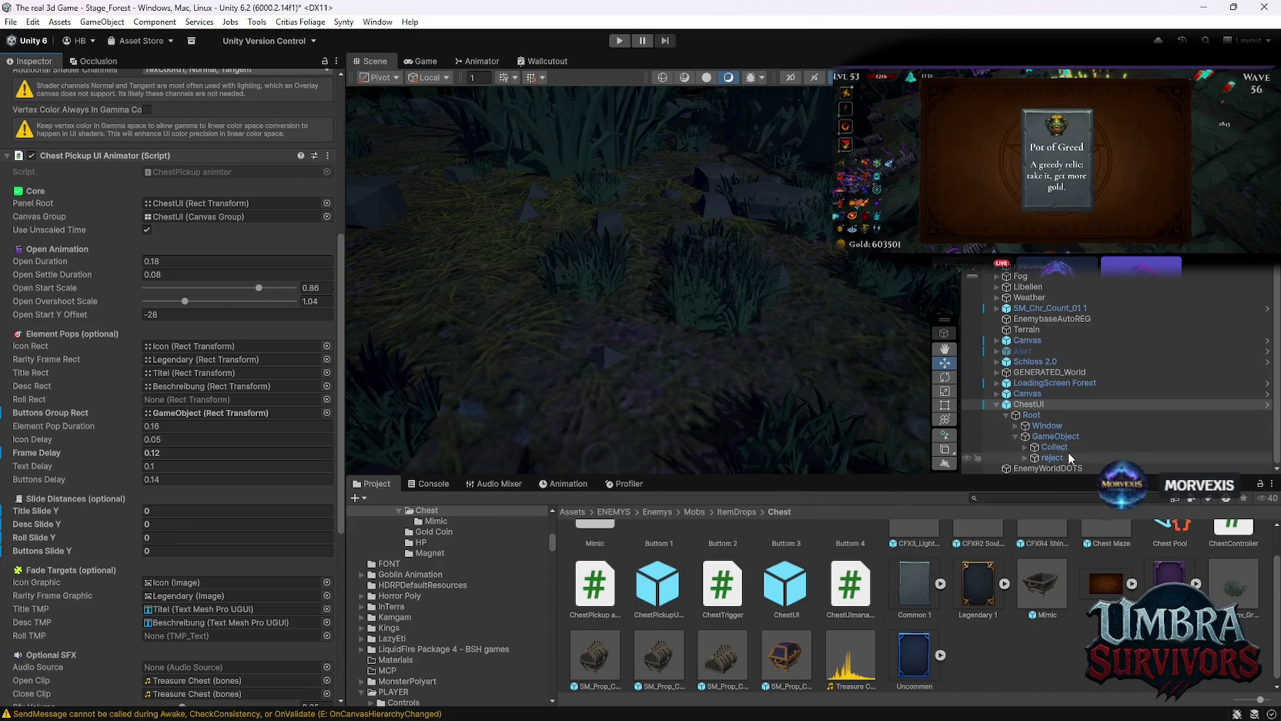
Save Stage_Forest and reopen the recent Stage_Hub scene.
{"action": "left_click", "coordinate": [11, 21]}
{"action": "mouse_move", "coordinate": [46, 55]}
{"action": "left_click", "coordinate": [254, 80]}
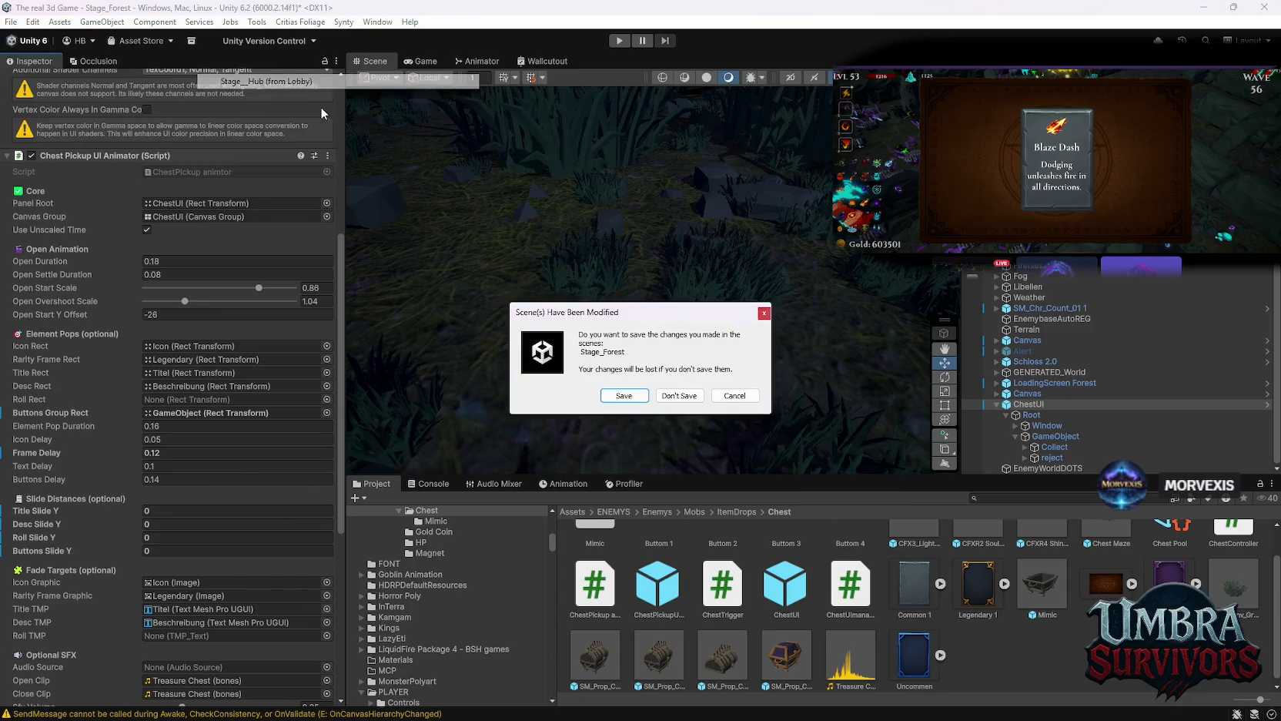
{"action": "left_click", "coordinate": [613, 396]}
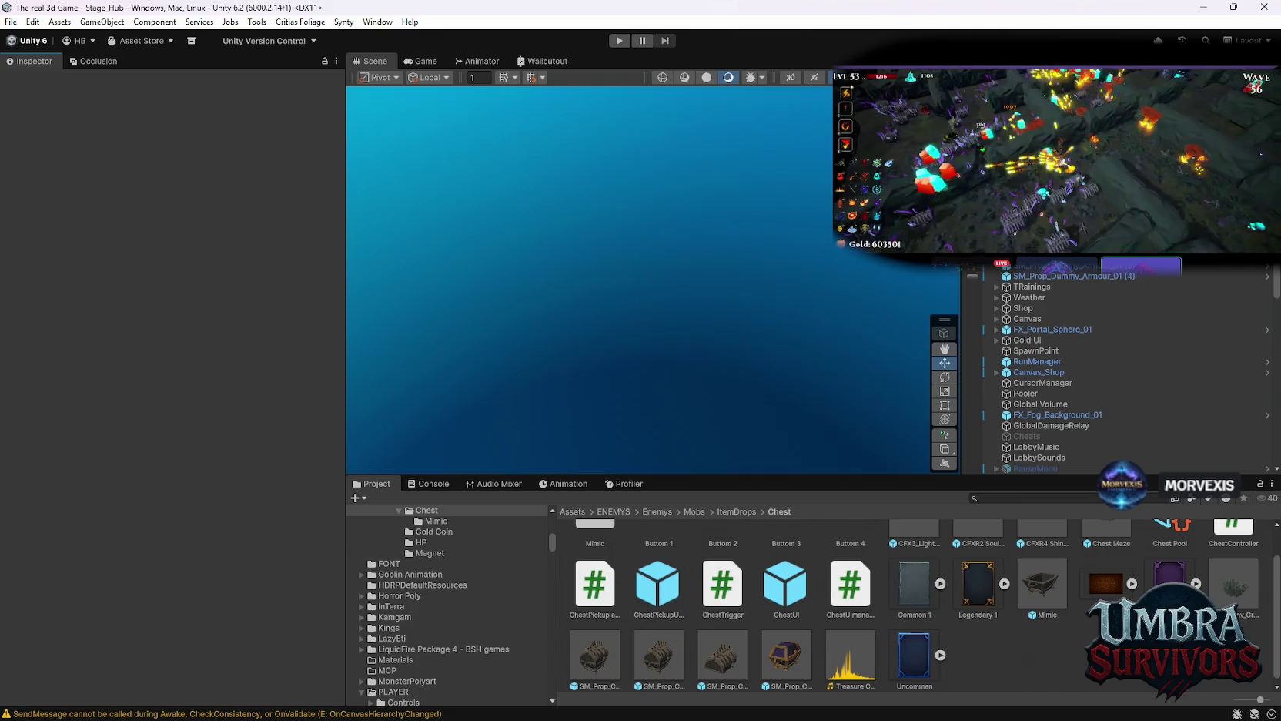
Search the project for "mobs" and open the Mobs folder.
{"action": "scroll", "coordinate": [1106, 348], "scroll_direction": "up", "scroll_amount": 2}
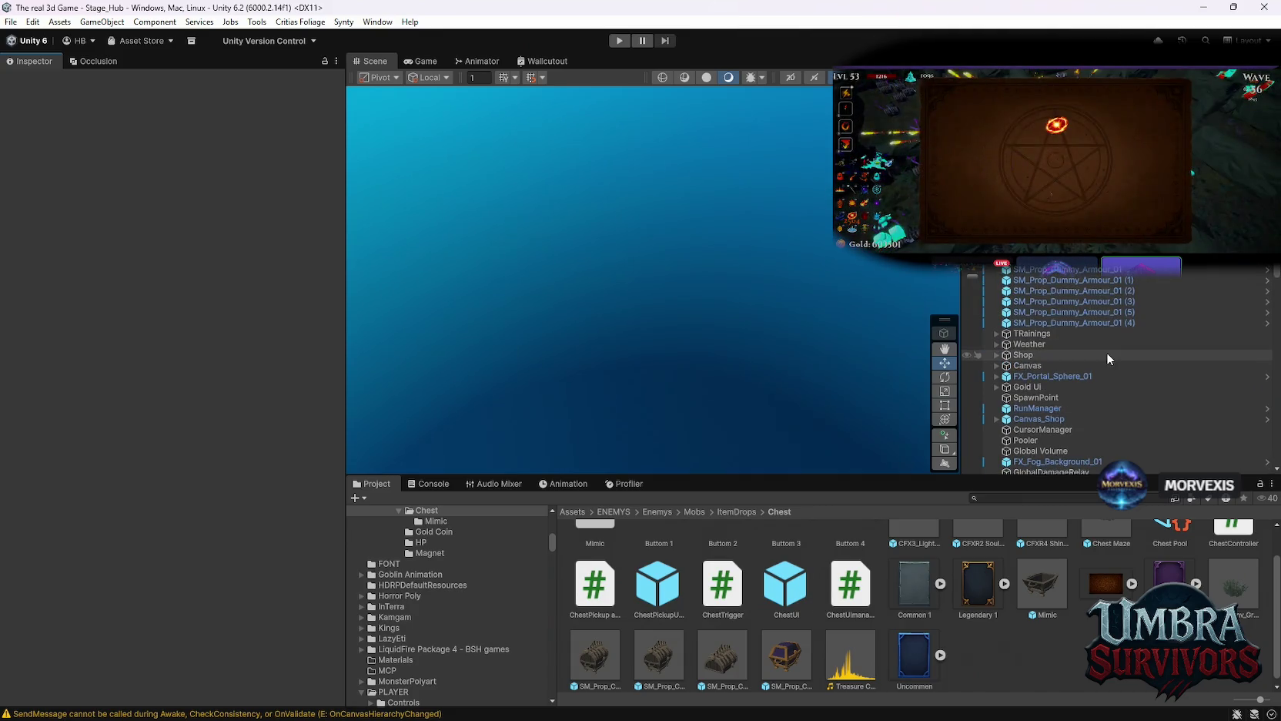
{"action": "left_click", "coordinate": [1050, 497]}
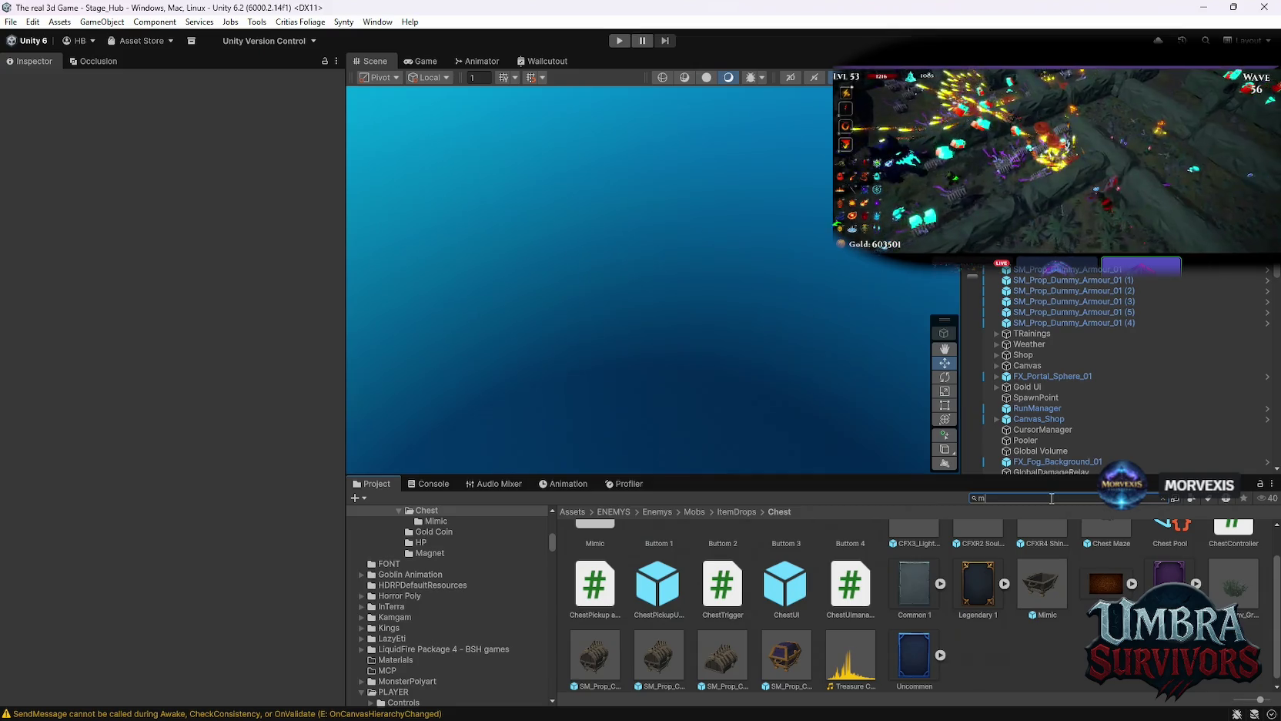
{"action": "type", "text": "mobs"}
{"action": "double_click", "coordinate": [653, 553]}
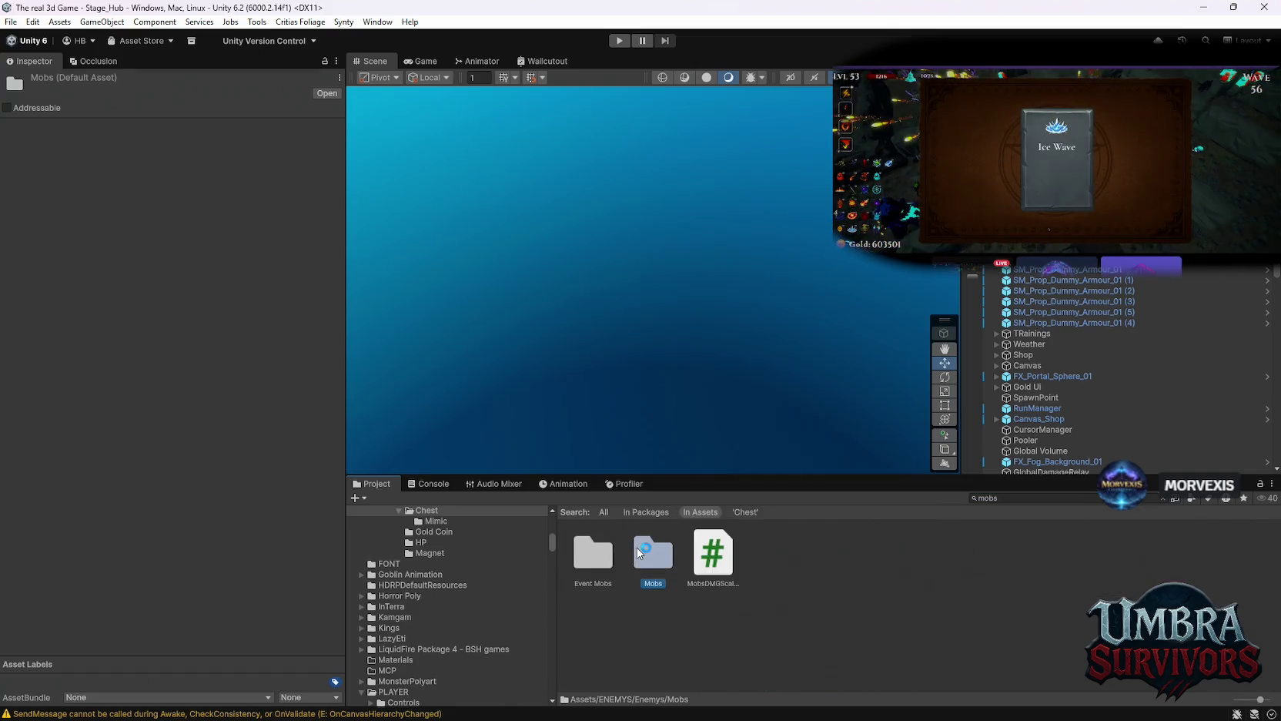
Inspect the Demo Polygonal Spiderling Venom Green prefab's Enemy Base, Rigidbody and script components.
{"action": "left_click", "coordinate": [850, 552]}
{"action": "scroll", "coordinate": [168, 306], "scroll_direction": "down", "scroll_amount": 5}
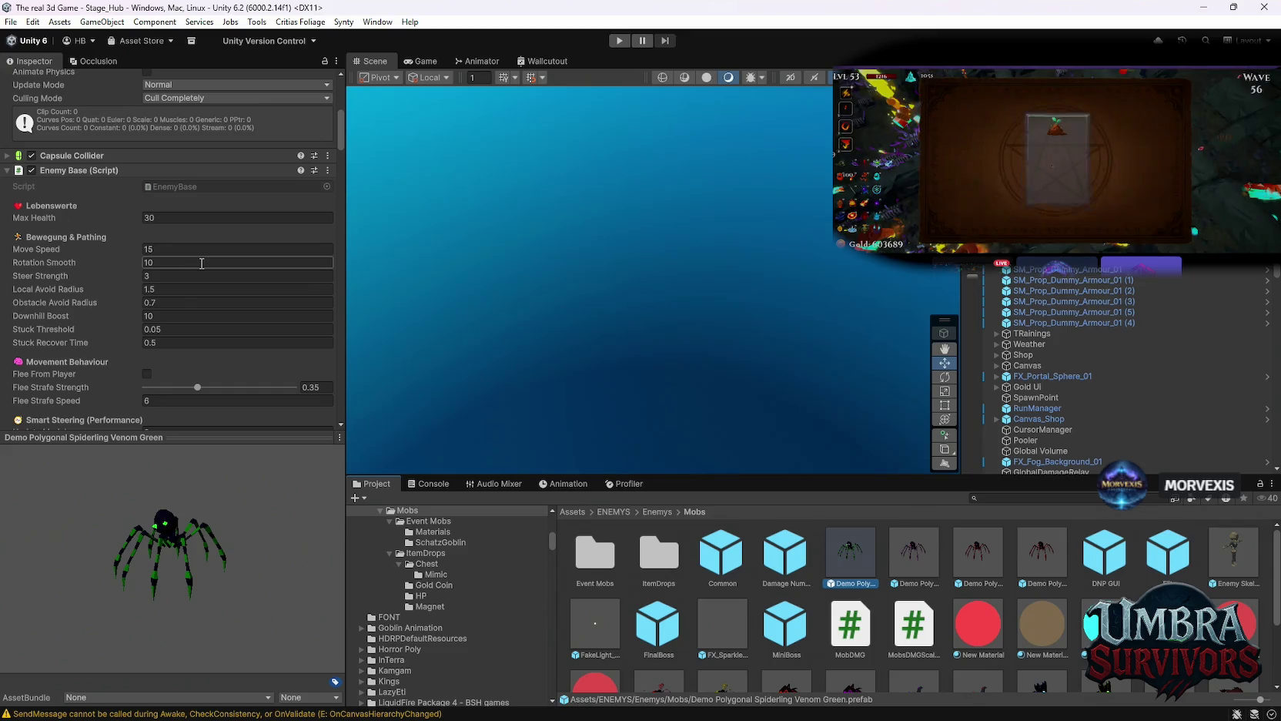
{"action": "scroll", "coordinate": [203, 264], "scroll_direction": "down", "scroll_amount": 2}
{"action": "scroll", "coordinate": [115, 223], "scroll_direction": "up", "scroll_amount": 5}
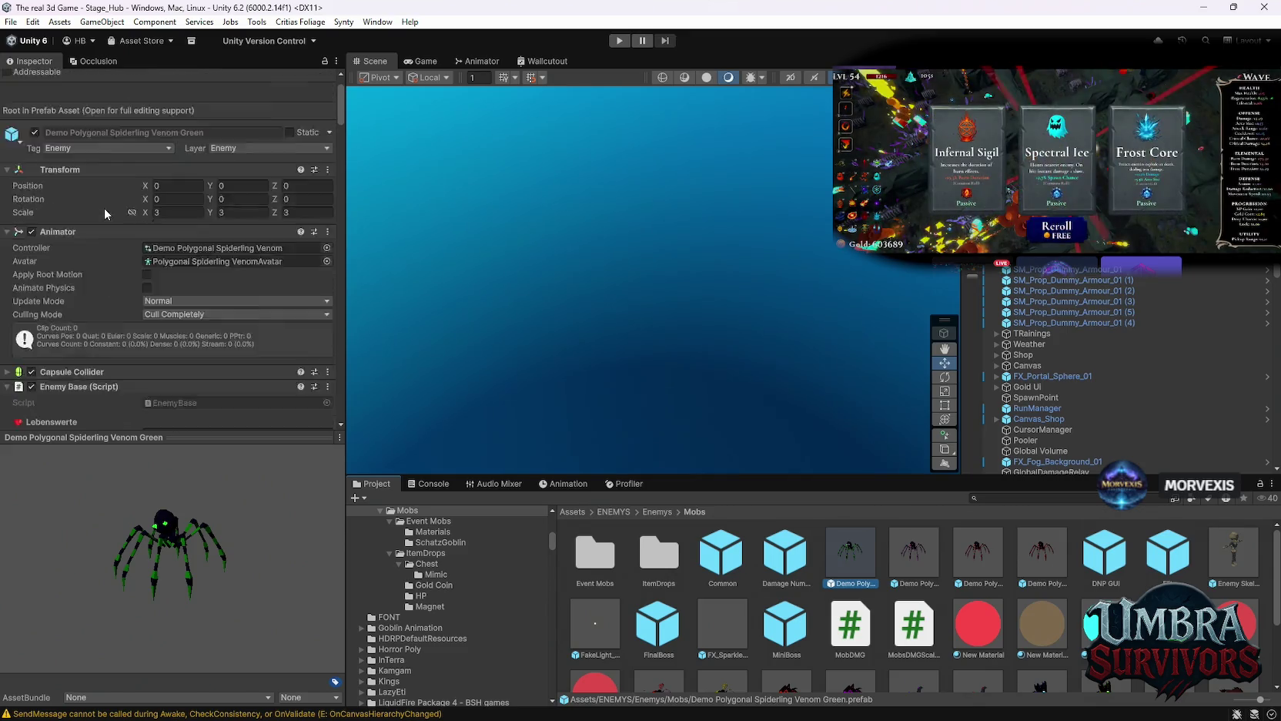
{"action": "scroll", "coordinate": [123, 238], "scroll_direction": "down", "scroll_amount": 15}
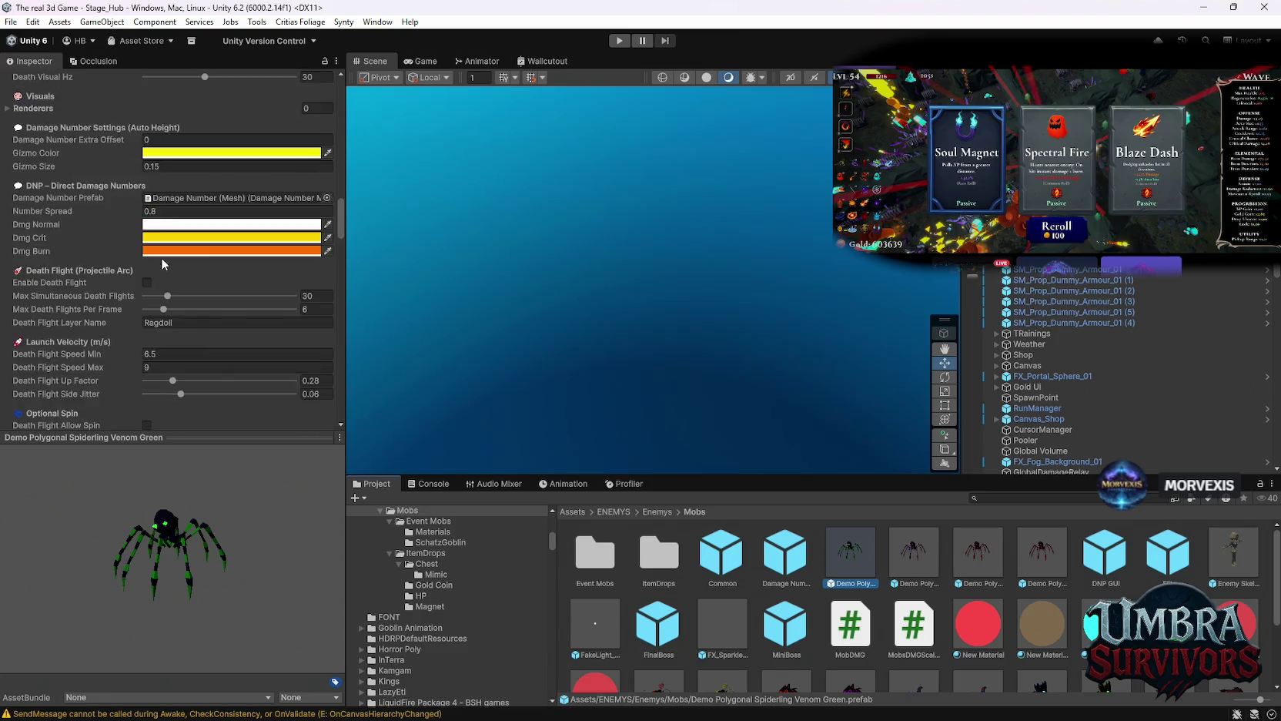
{"action": "scroll", "coordinate": [162, 260], "scroll_direction": "down", "scroll_amount": 10}
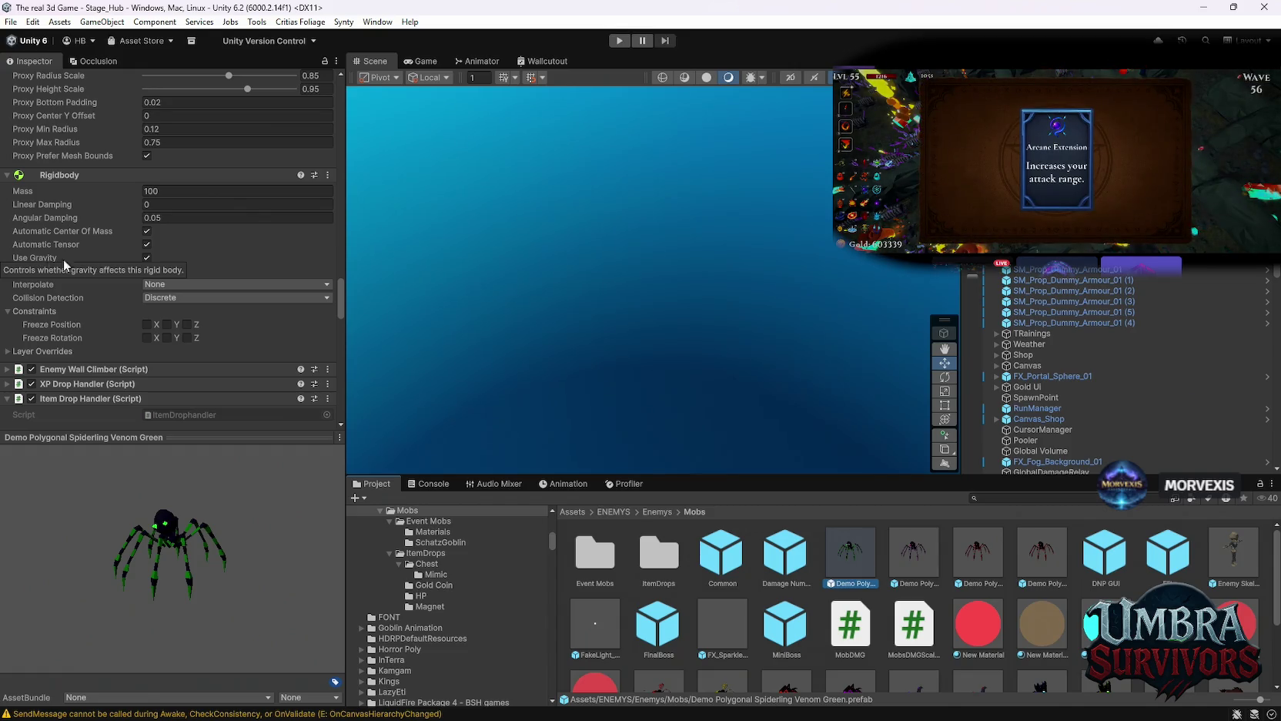
{"action": "scroll", "coordinate": [63, 258], "scroll_direction": "up", "scroll_amount": 10}
{"action": "left_click", "coordinate": [11, 22]}
Open Project Settings and review the Physics gravity and GameObject settings.
{"action": "mouse_move", "coordinate": [32, 22]}
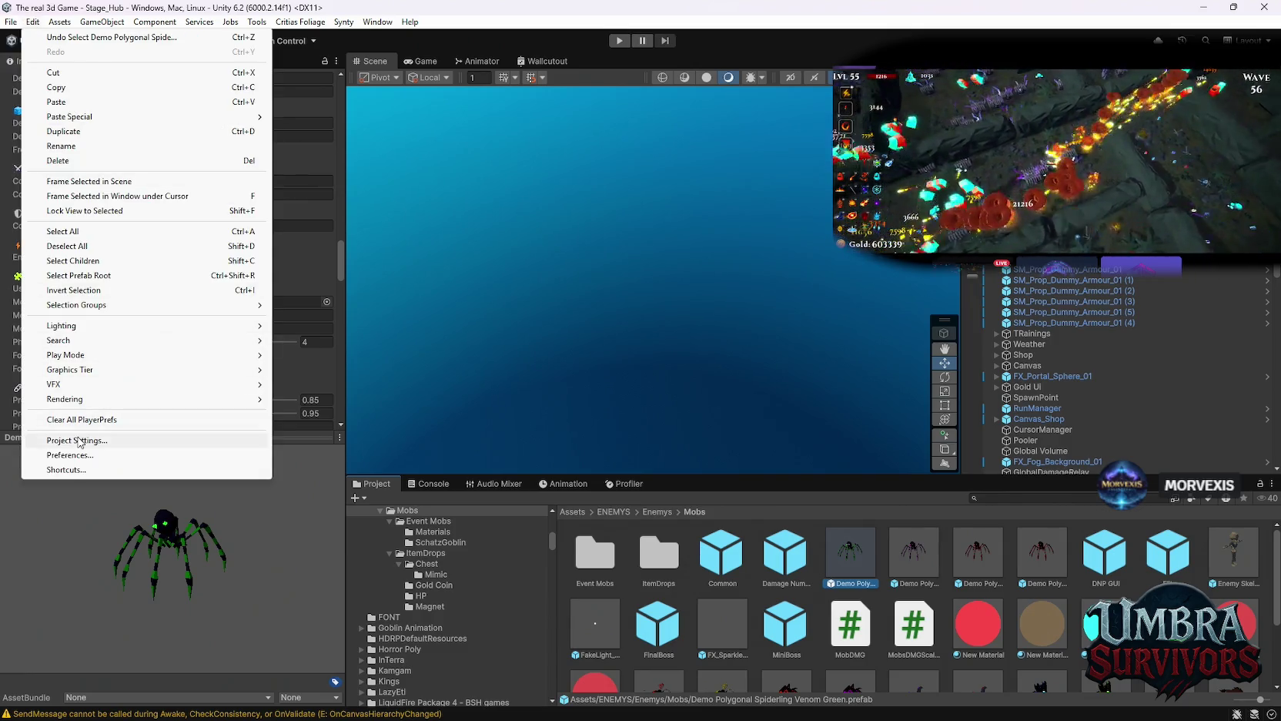
{"action": "left_click", "coordinate": [79, 441]}
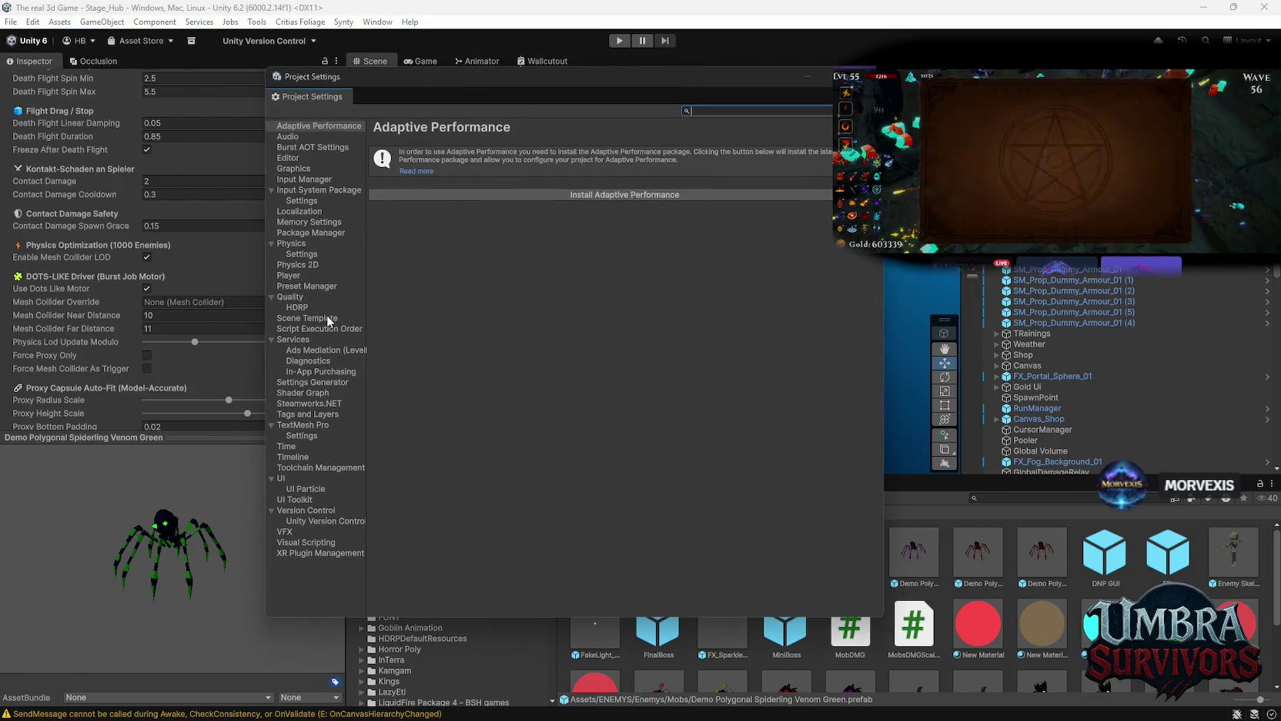
{"action": "left_click", "coordinate": [304, 245]}
{"action": "left_click", "coordinate": [304, 254]}
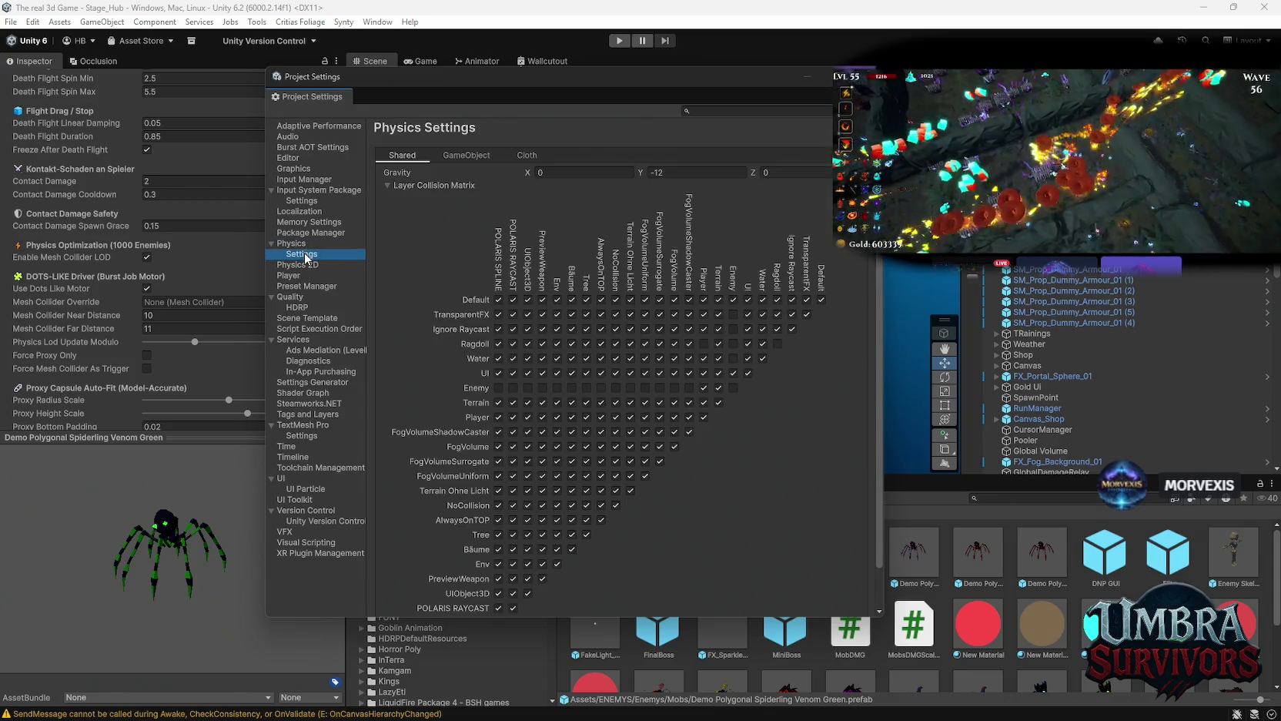
{"action": "left_click", "coordinate": [460, 156]}
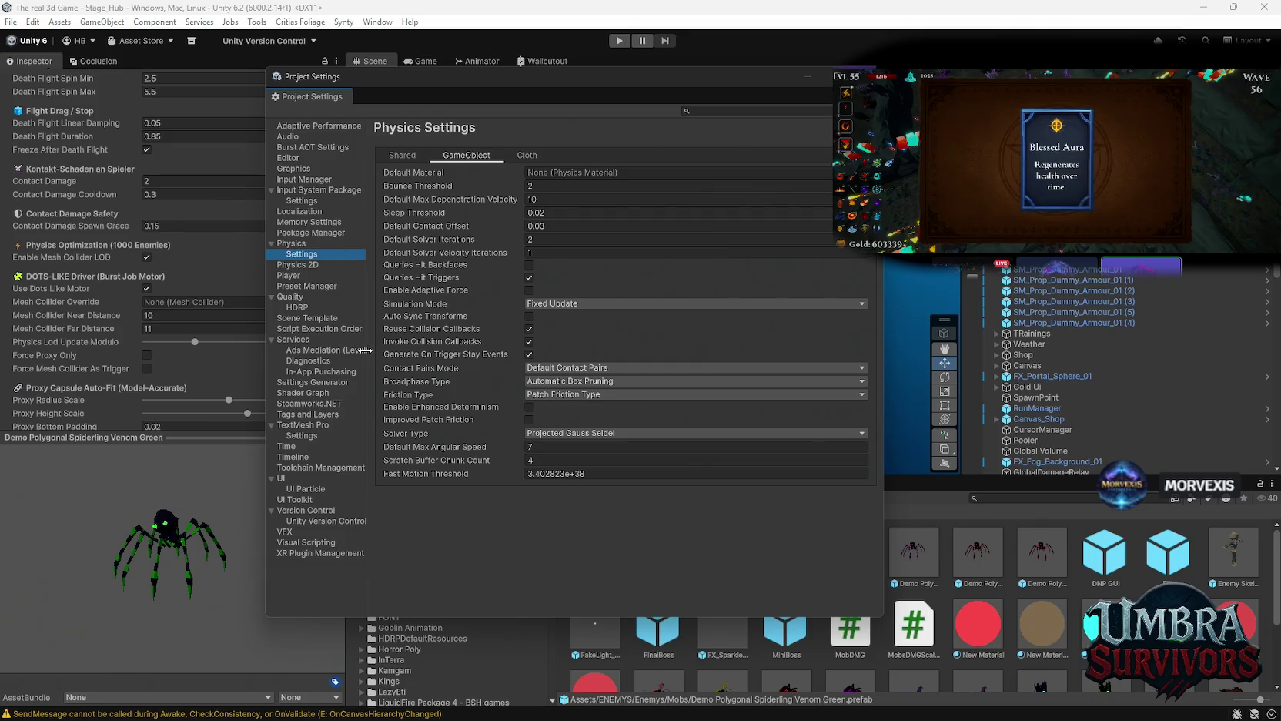
Show the Player settings page scrolled to the Scripting Define Symbols list.
{"action": "left_click", "coordinate": [296, 275]}
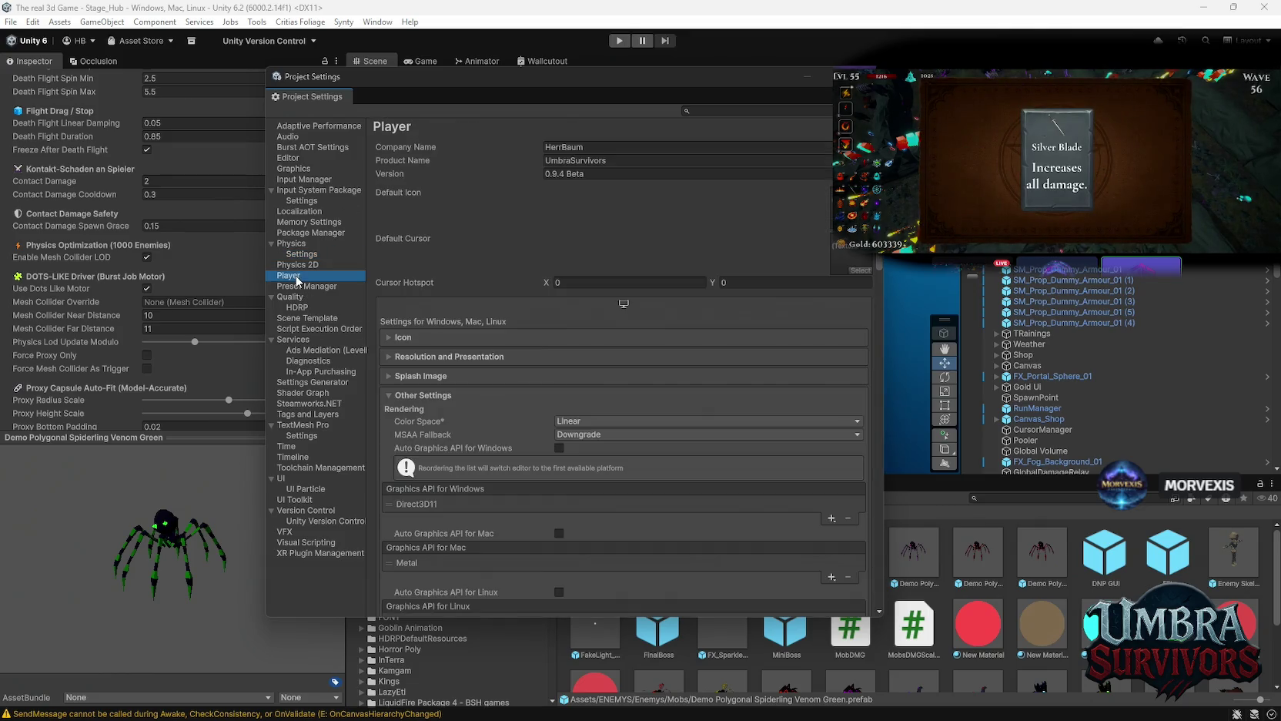
{"action": "scroll", "coordinate": [486, 331], "scroll_direction": "down", "scroll_amount": 10}
{"action": "scroll", "coordinate": [490, 348], "scroll_direction": "down", "scroll_amount": 15}
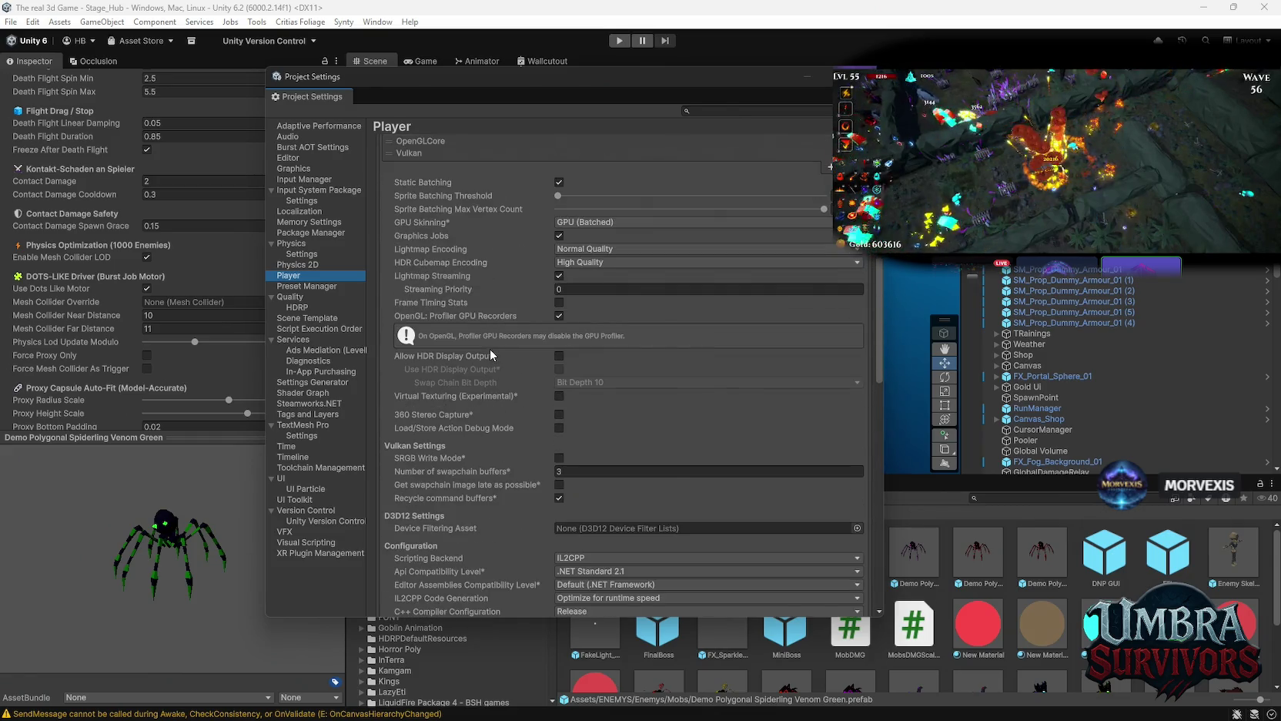
{"action": "scroll", "coordinate": [492, 350], "scroll_direction": "down", "scroll_amount": 12}
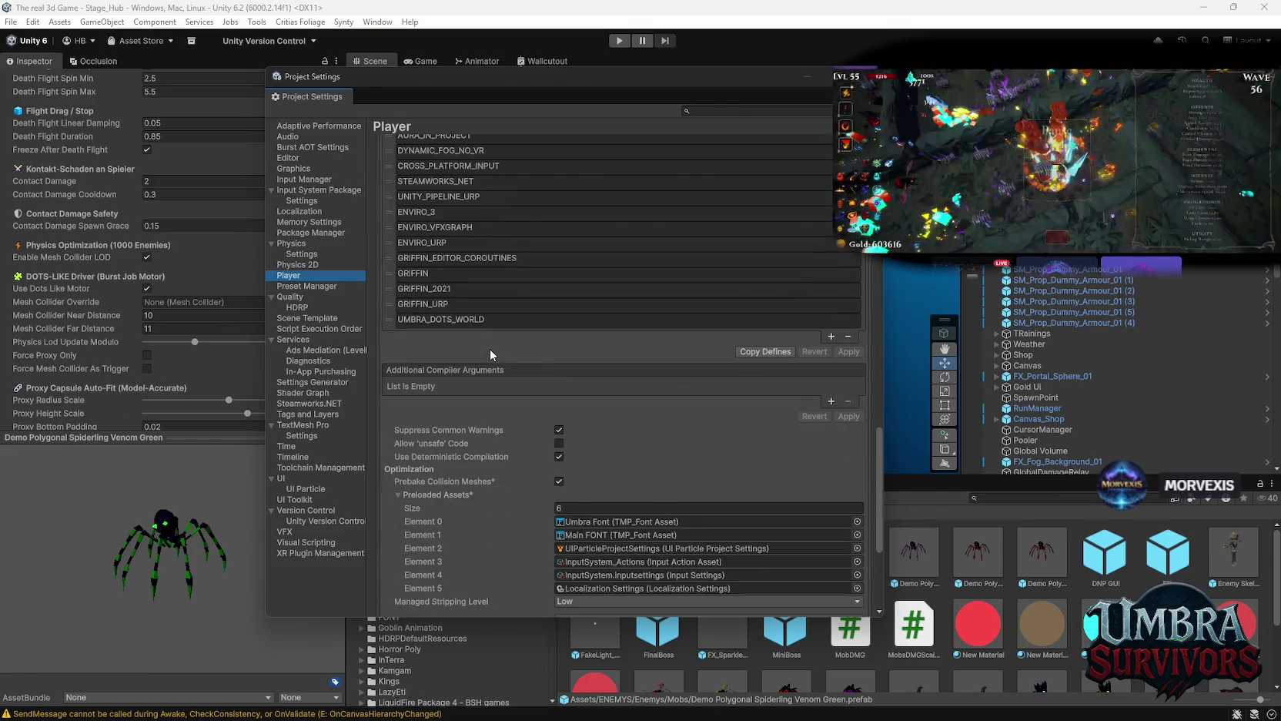
{"action": "scroll", "coordinate": [508, 385], "scroll_direction": "up", "scroll_amount": 5}
{"action": "scroll", "coordinate": [500, 421], "scroll_direction": "up", "scroll_amount": 7}
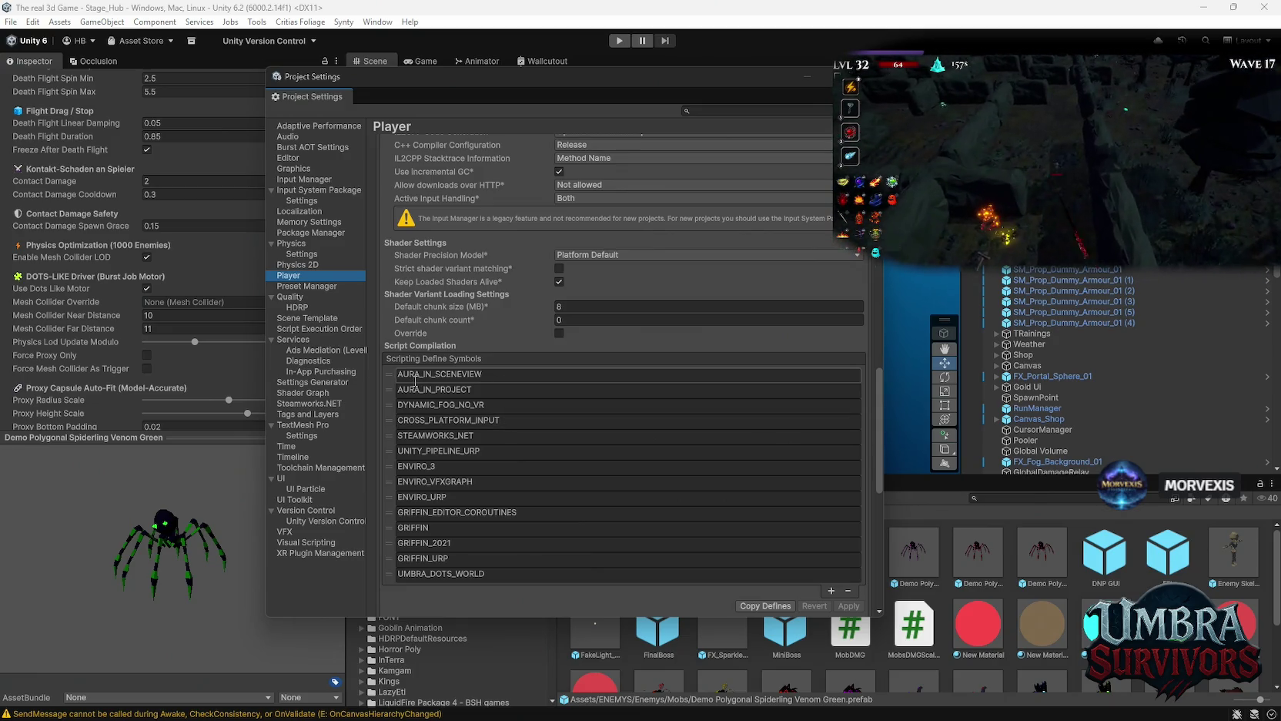
Browse the Physics 2D, Physics Settings, Physics and Memory Settings pages, then put the cursor in the settings search box.
{"action": "left_click", "coordinate": [295, 265]}
{"action": "left_click", "coordinate": [294, 255]}
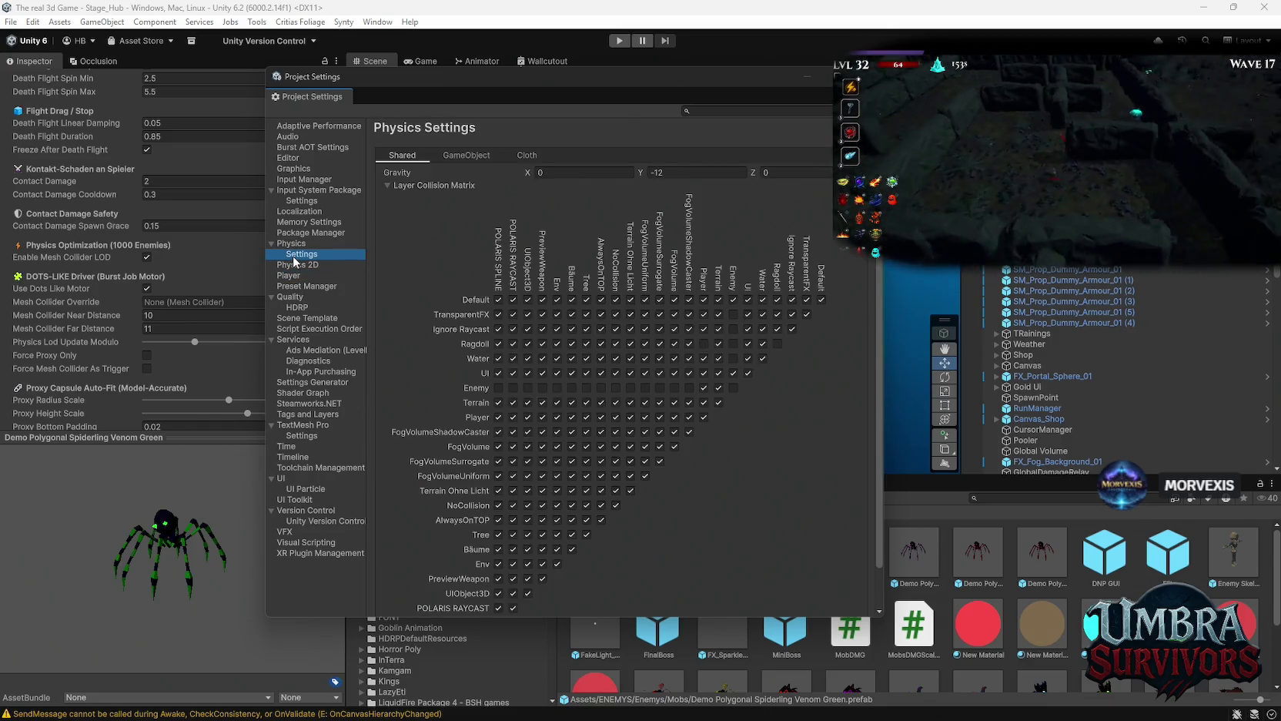
{"action": "left_click", "coordinate": [299, 244]}
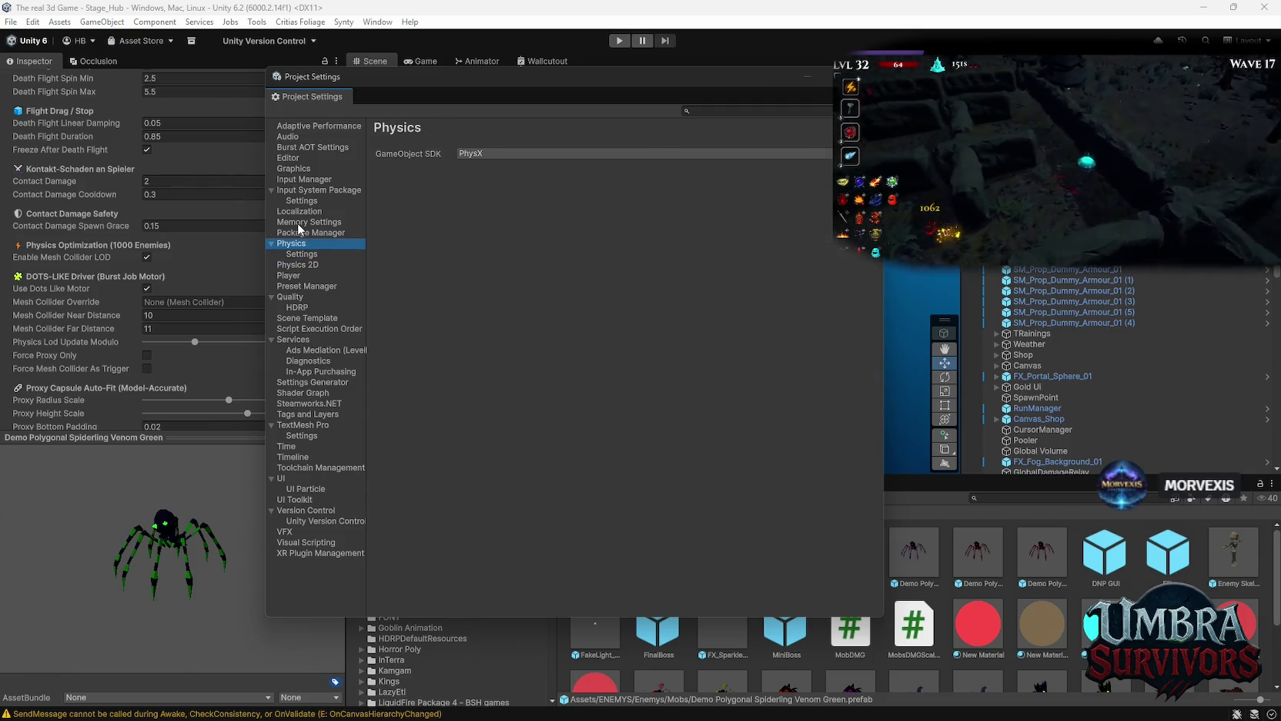
{"action": "left_click", "coordinate": [300, 222]}
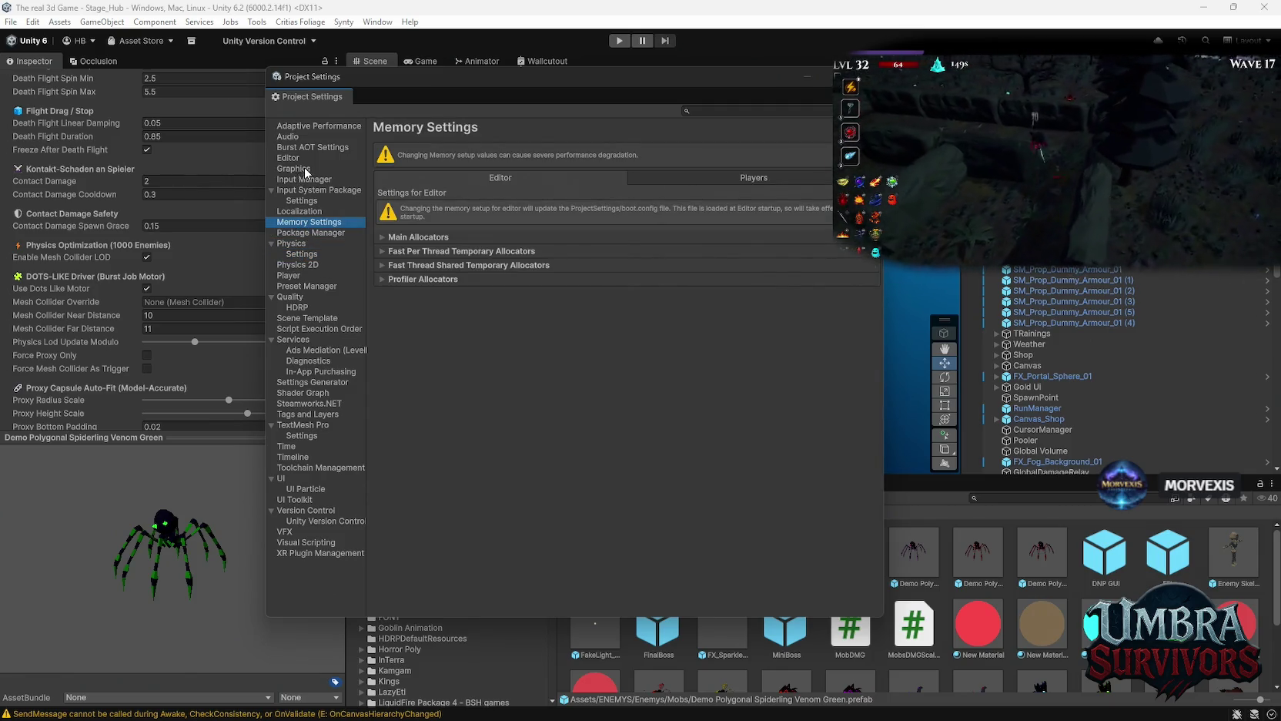
{"action": "left_click", "coordinate": [720, 110]}
Filter Project Settings by 'grav' and check Physics Settings' GameObject and gravity/collision matrix views.
{"action": "type", "text": "grav"}
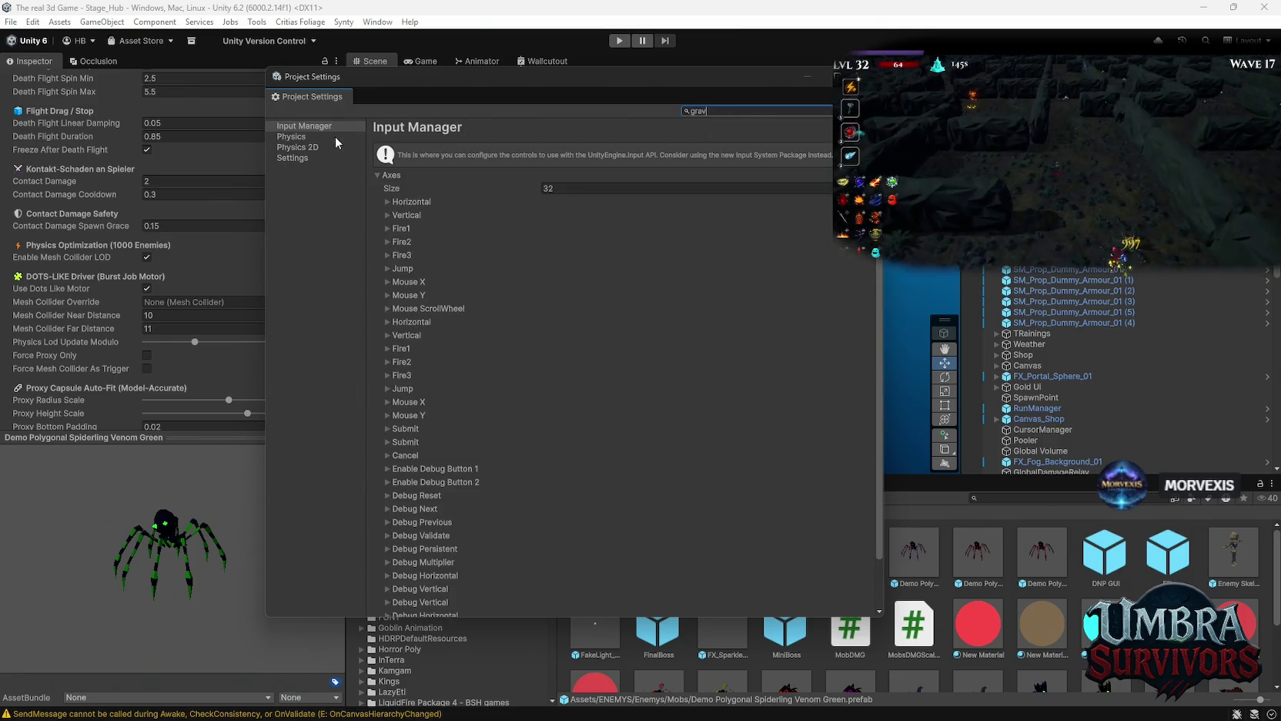
{"action": "left_click", "coordinate": [299, 138]}
{"action": "left_click", "coordinate": [297, 160]}
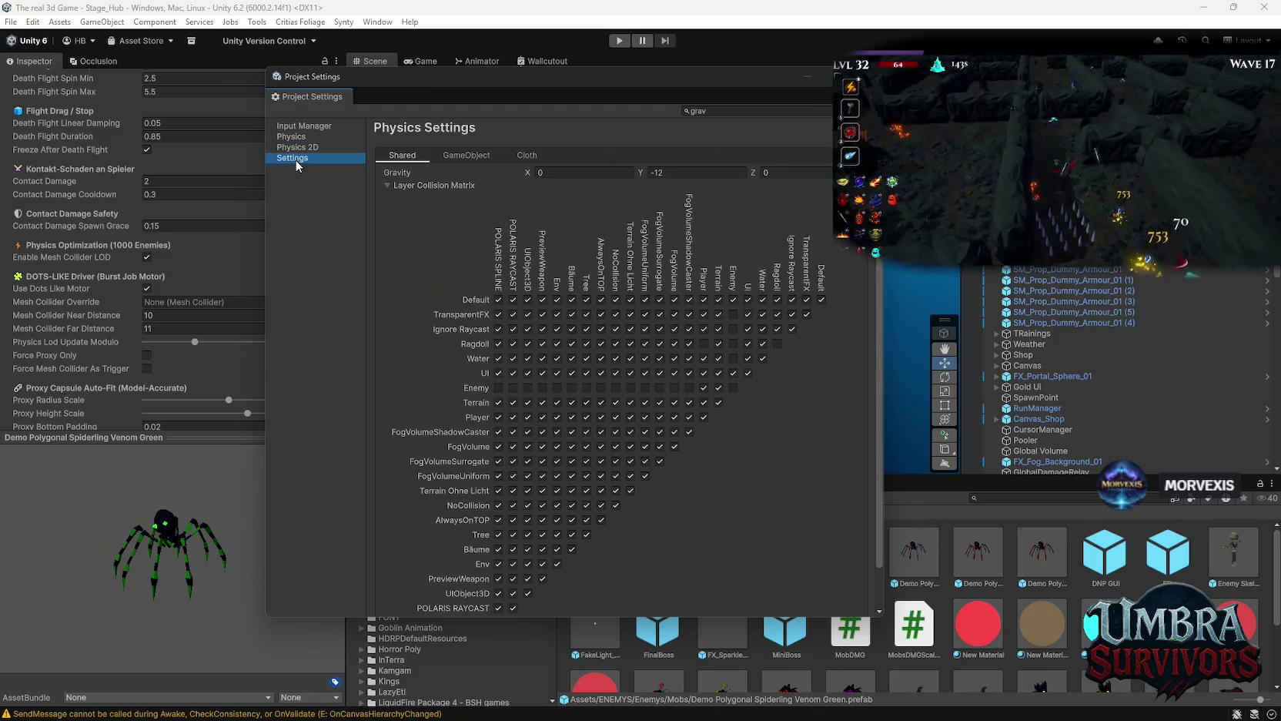
{"action": "left_click", "coordinate": [450, 156]}
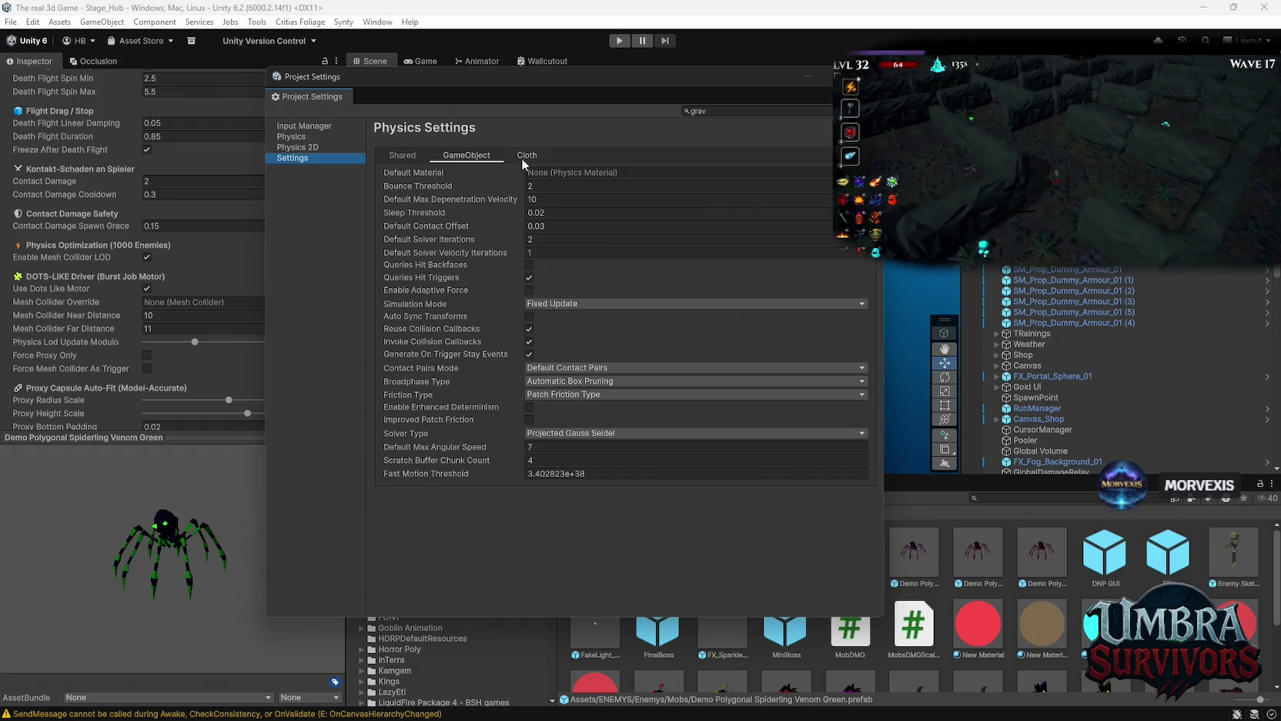
{"action": "left_click", "coordinate": [423, 160]}
Compare Input Manager, Physics and Physics 2D gravity, ending on 3D gravity Y -12.
{"action": "left_click", "coordinate": [295, 125]}
{"action": "left_click", "coordinate": [295, 138]}
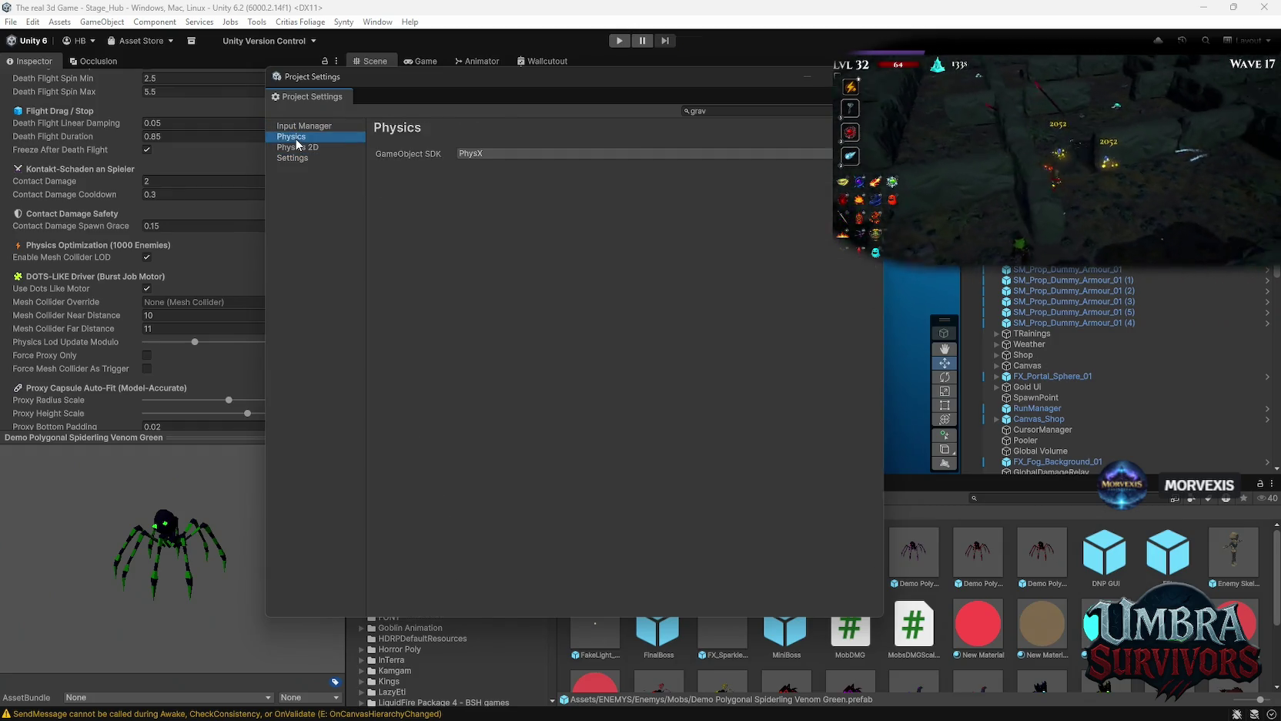
{"action": "left_click", "coordinate": [299, 148]}
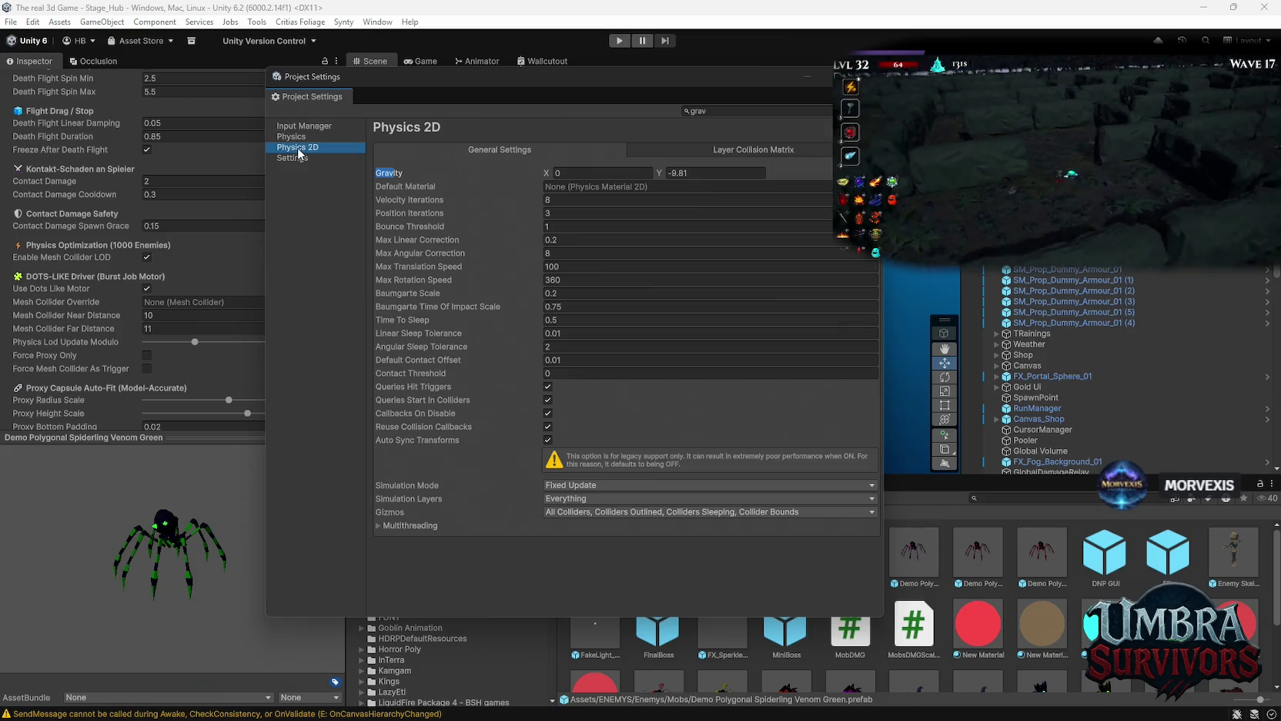
{"action": "left_click", "coordinate": [300, 158]}
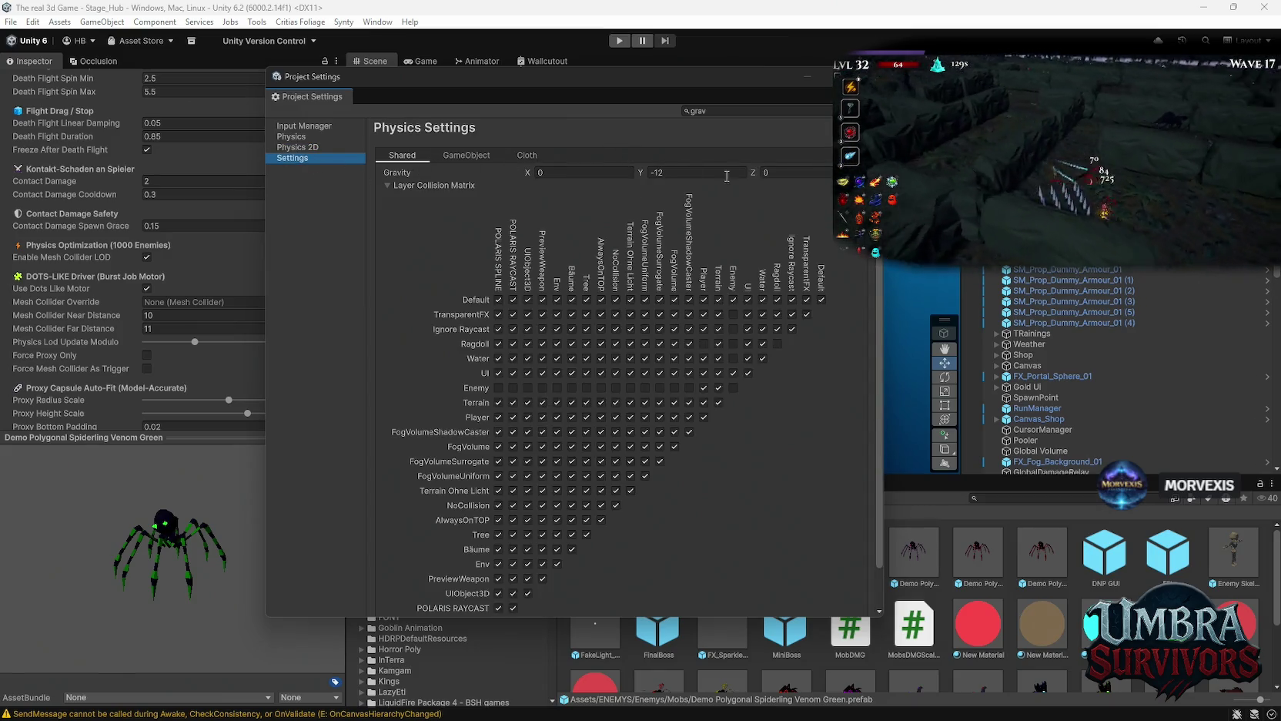